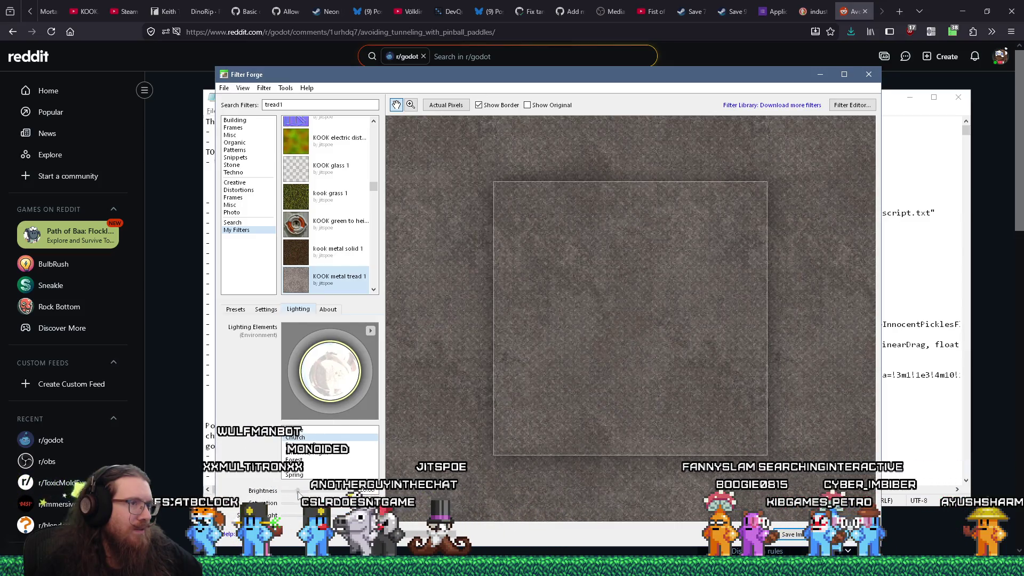
Raise the environment lighting brightness and lift its saturation from 66 to 85
{"action": "left_click_drag", "start_coordinate": [299, 492], "coordinate": [305, 490]}
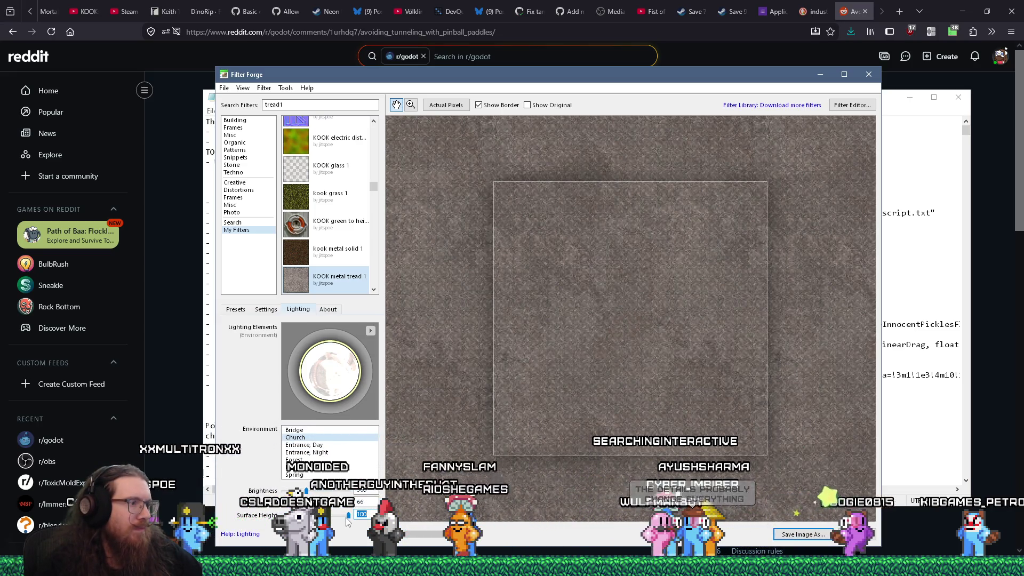
{"action": "left_click_drag", "start_coordinate": [331, 503], "coordinate": [338, 503]}
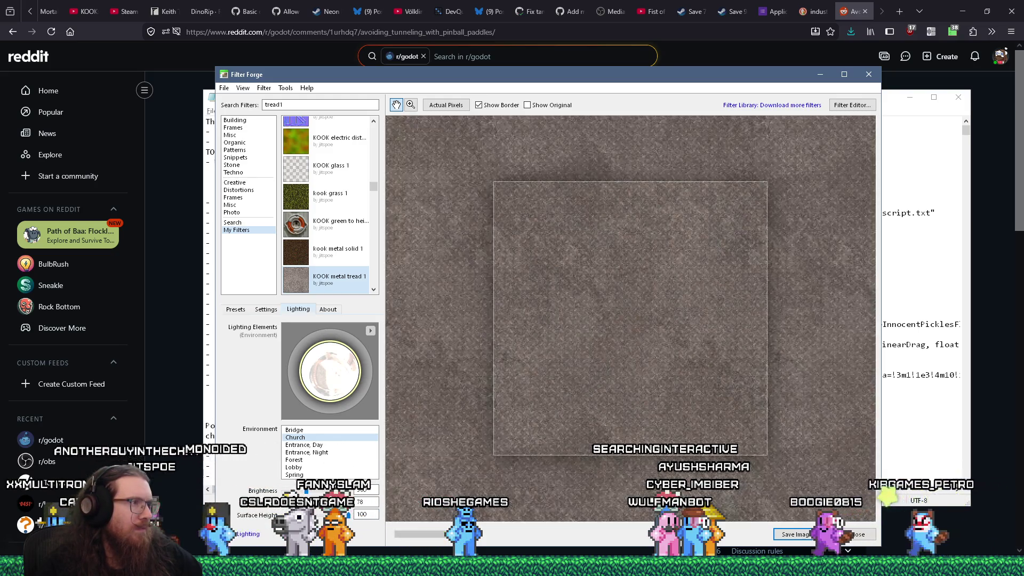
{"action": "left_click", "coordinate": [371, 332]}
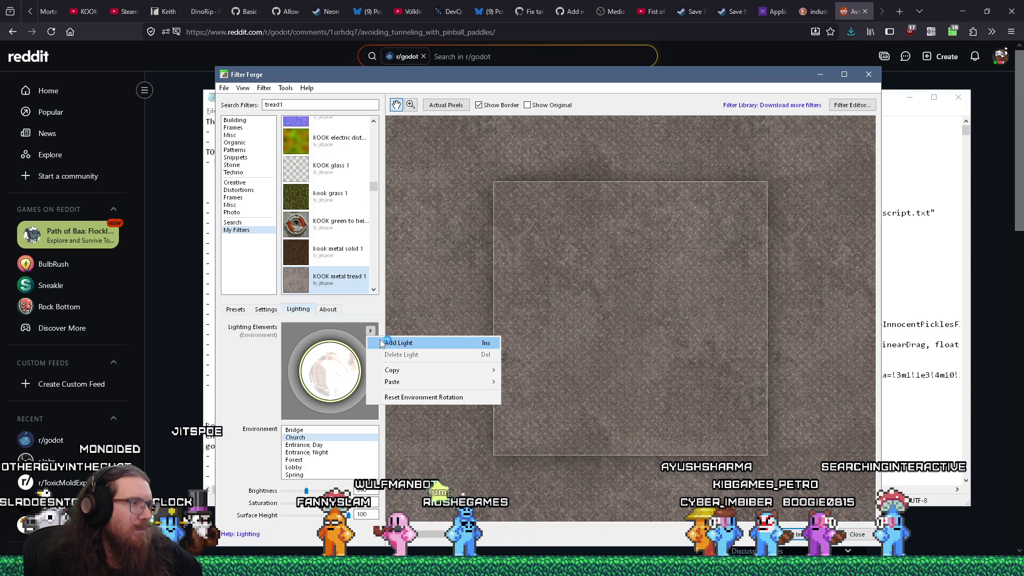
Lower the environment lighting brightness and add Light #1 to the texture
{"action": "left_click", "coordinate": [382, 343]}
{"action": "left_click_drag", "start_coordinate": [316, 490], "coordinate": [288, 495]}
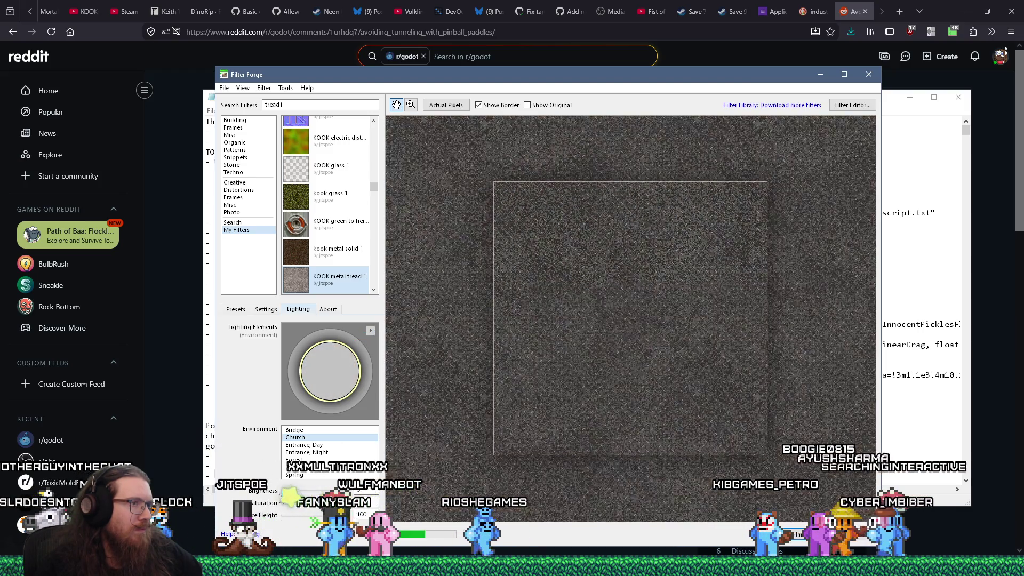
{"action": "left_click", "coordinate": [370, 330]}
{"action": "left_click", "coordinate": [381, 343]}
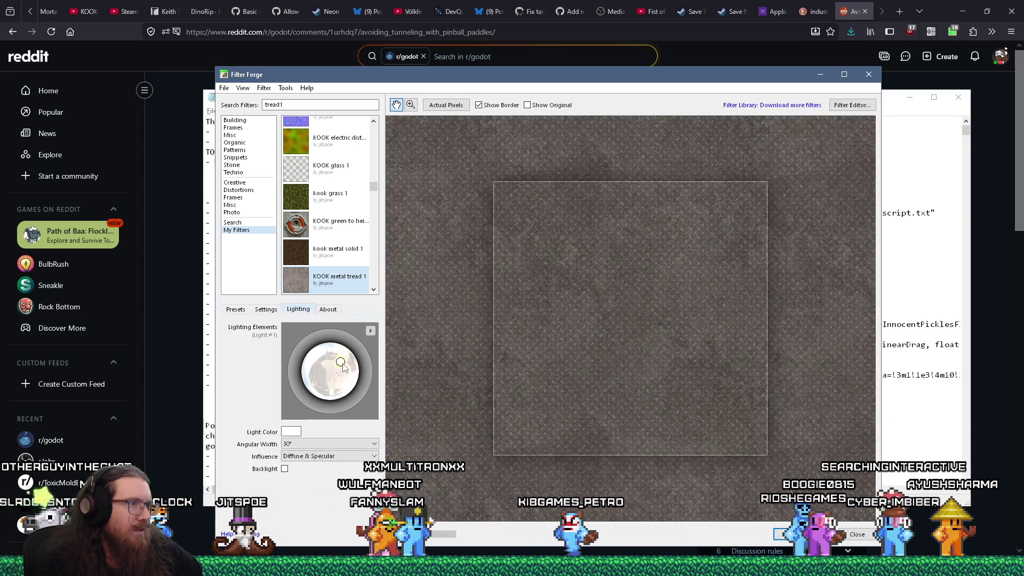
Aim Light #1 toward the top of the lighting sphere, keeping its white colour
{"action": "left_click_drag", "start_coordinate": [340, 362], "coordinate": [324, 343]}
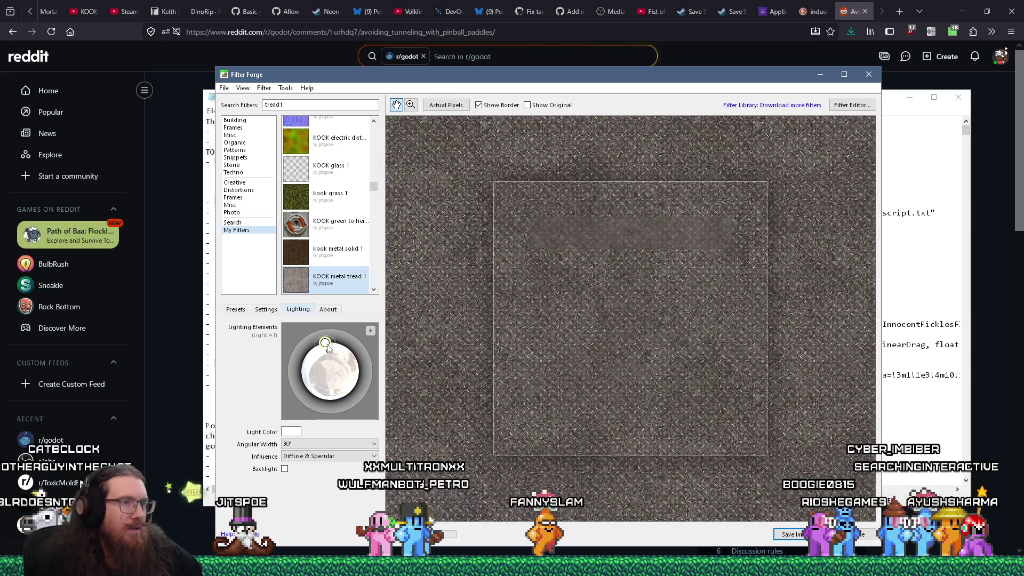
{"action": "left_click_drag", "start_coordinate": [327, 346], "coordinate": [327, 347]}
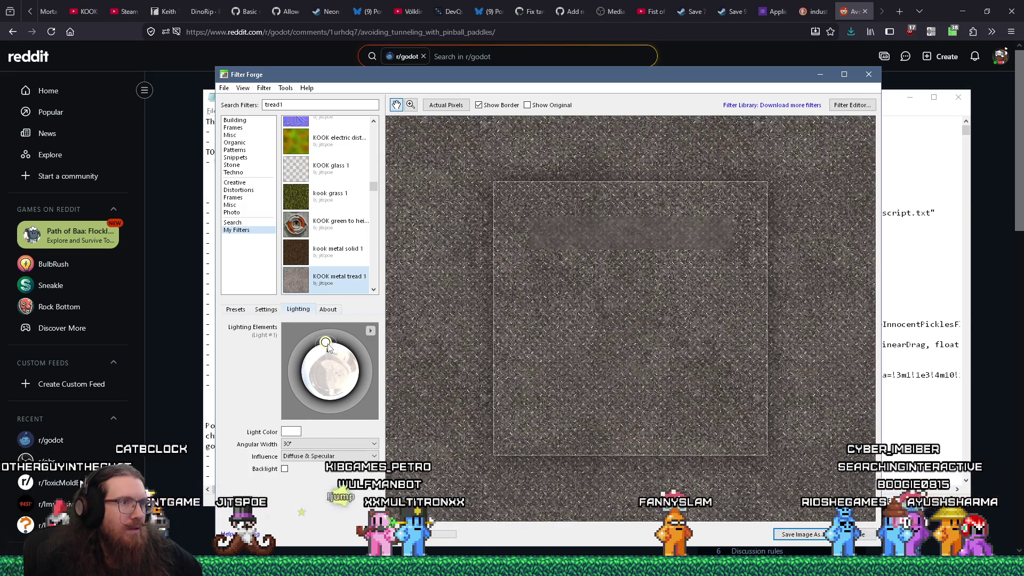
{"action": "left_click", "coordinate": [291, 432]}
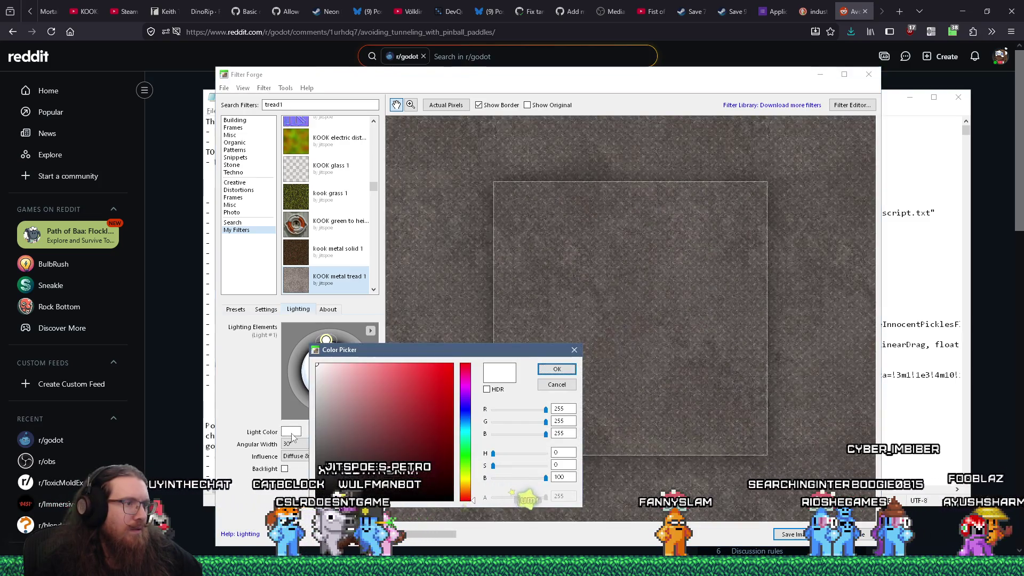
{"action": "left_click", "coordinate": [574, 351]}
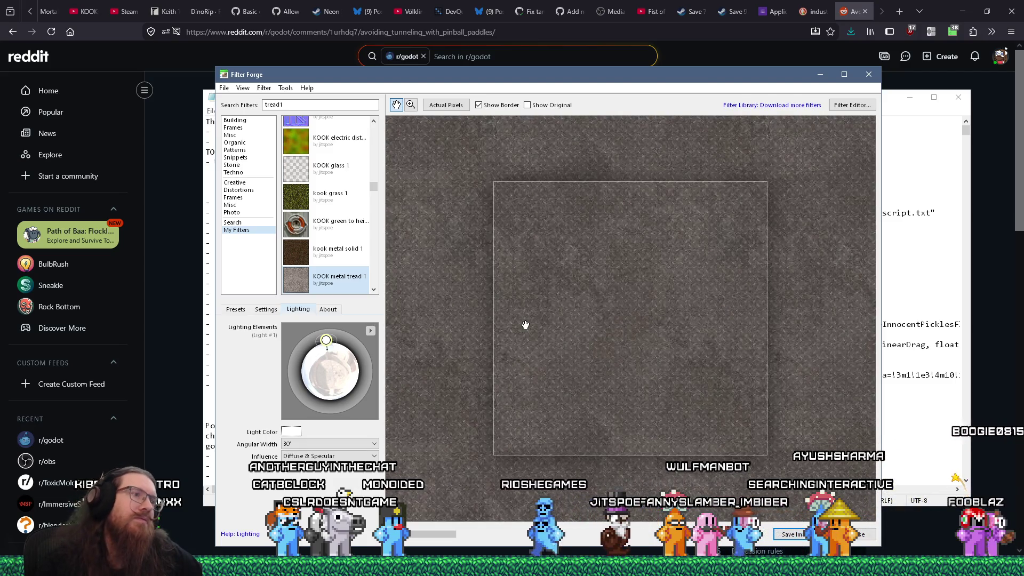
{"action": "right_click", "coordinate": [361, 355]}
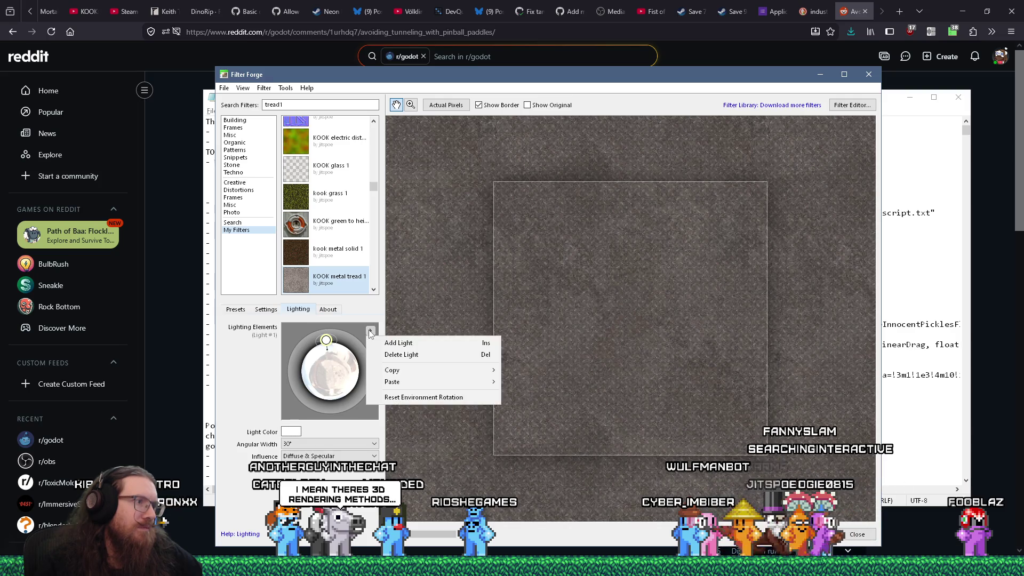
Add Light #2 and set its HDR colour to value 10 (RGB 10, 10, 10)
{"action": "left_click", "coordinate": [398, 343]}
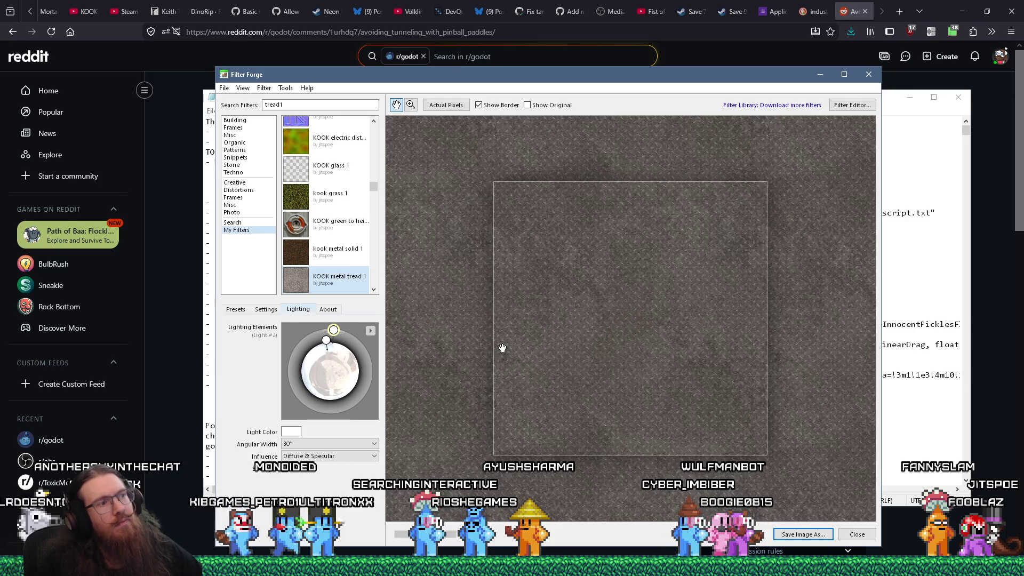
{"action": "left_click", "coordinate": [291, 432]}
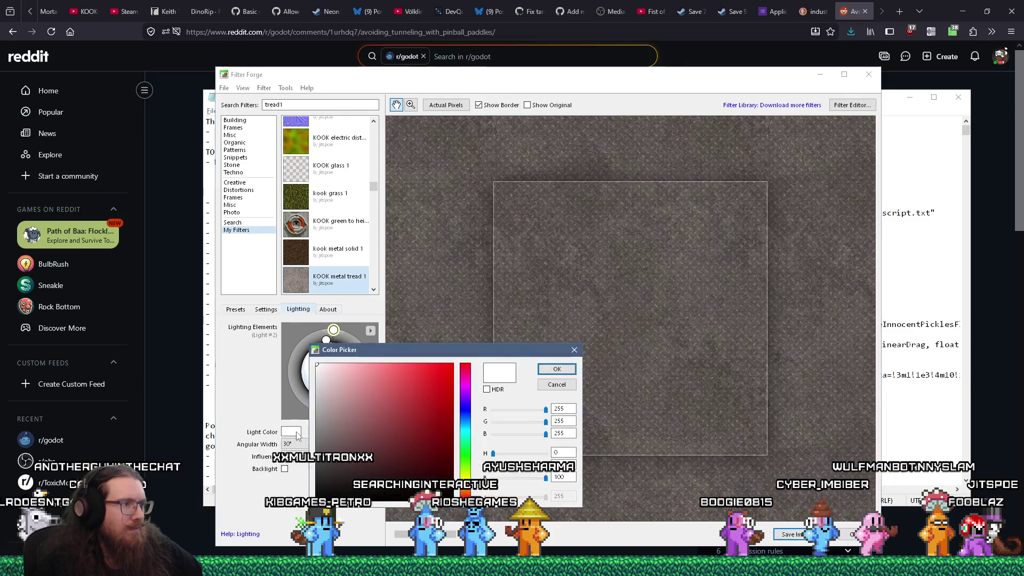
{"action": "left_click", "coordinate": [487, 390]}
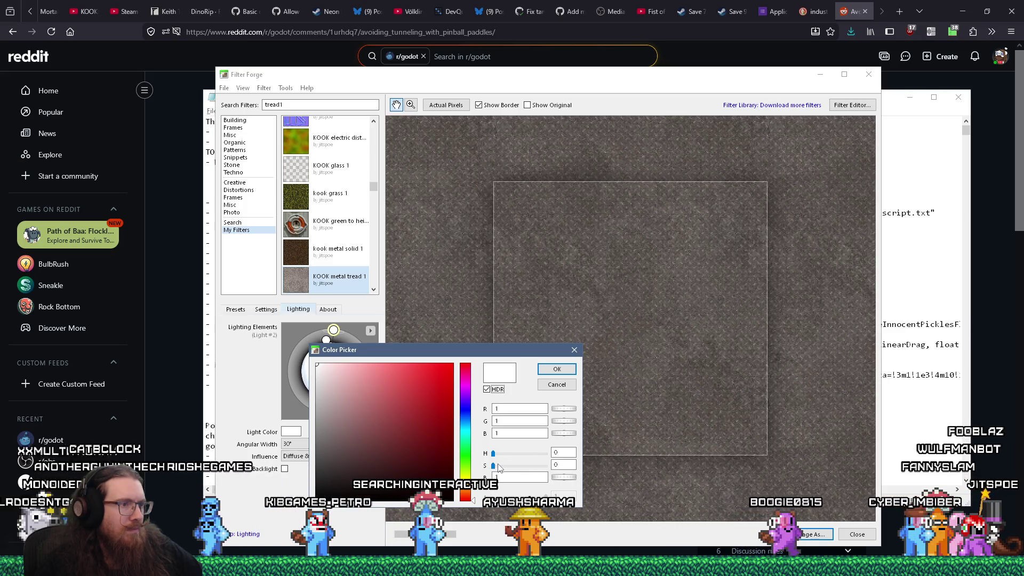
{"action": "type", "text": "0"}
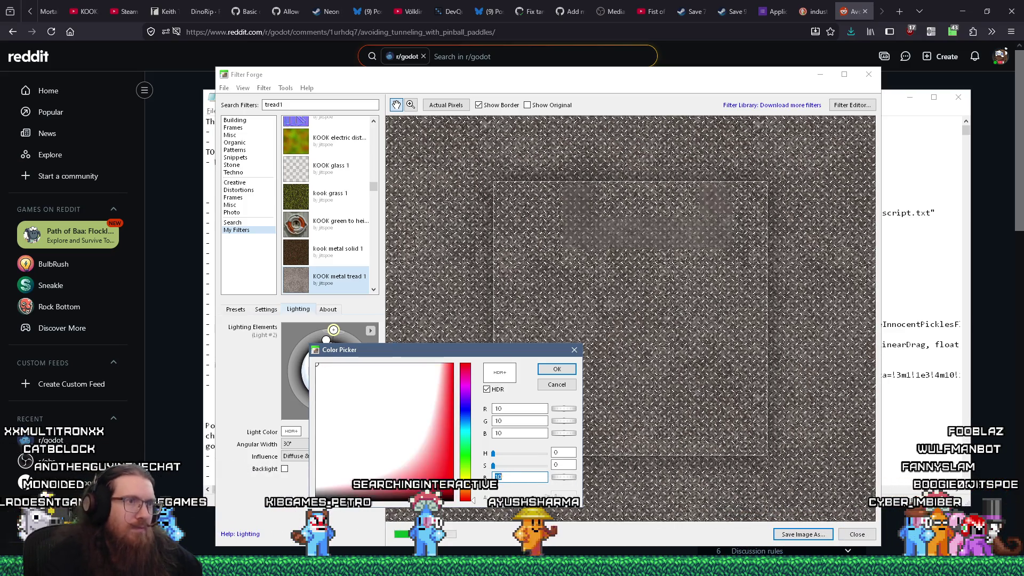
{"action": "left_click", "coordinate": [570, 382]}
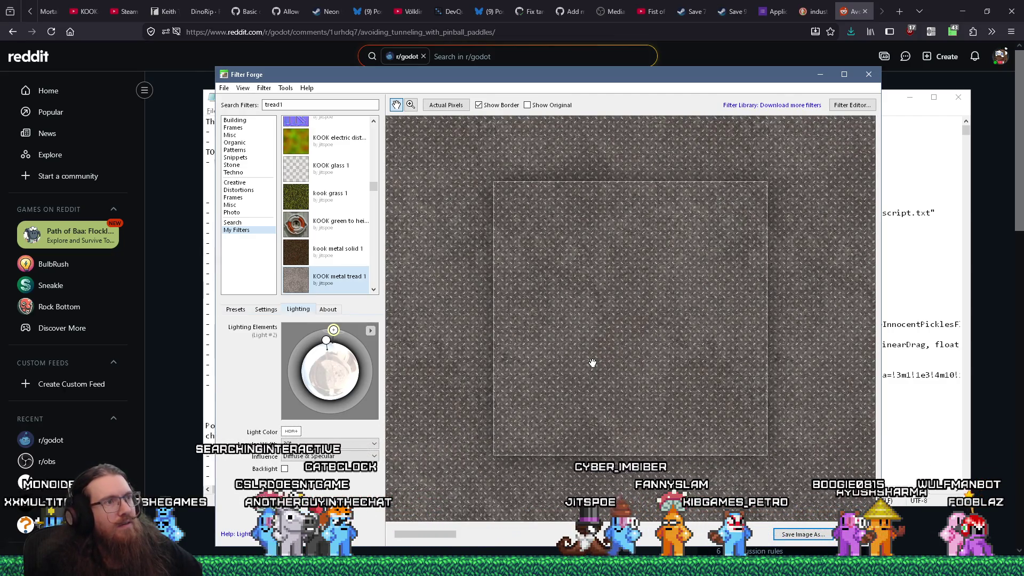
Move the Light #2 handle up and right so it shines from directly above
{"action": "scroll", "coordinate": [592, 363], "scroll_direction": "up", "scroll_amount": 1}
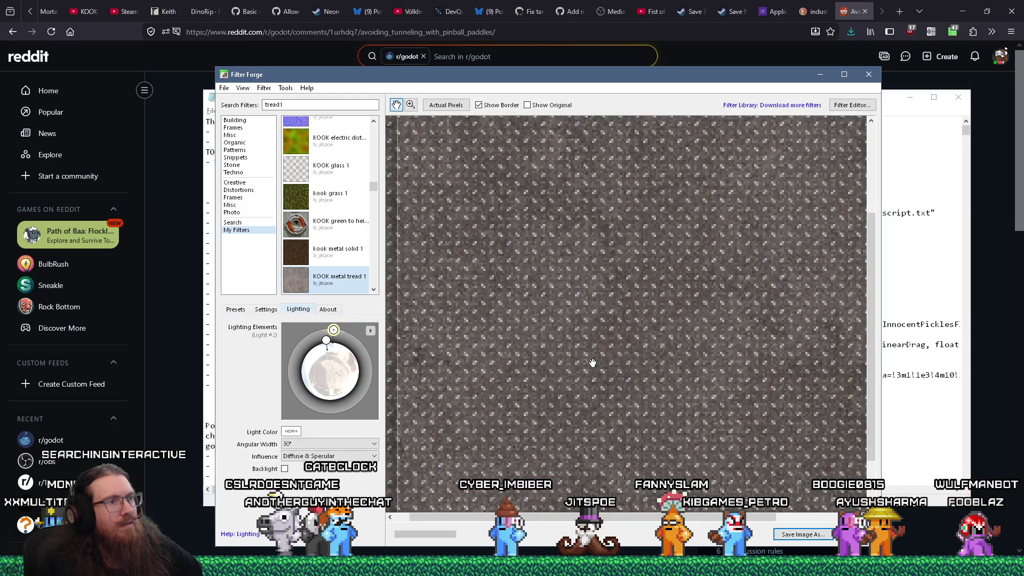
{"action": "scroll", "coordinate": [592, 363], "scroll_direction": "down", "scroll_amount": 1}
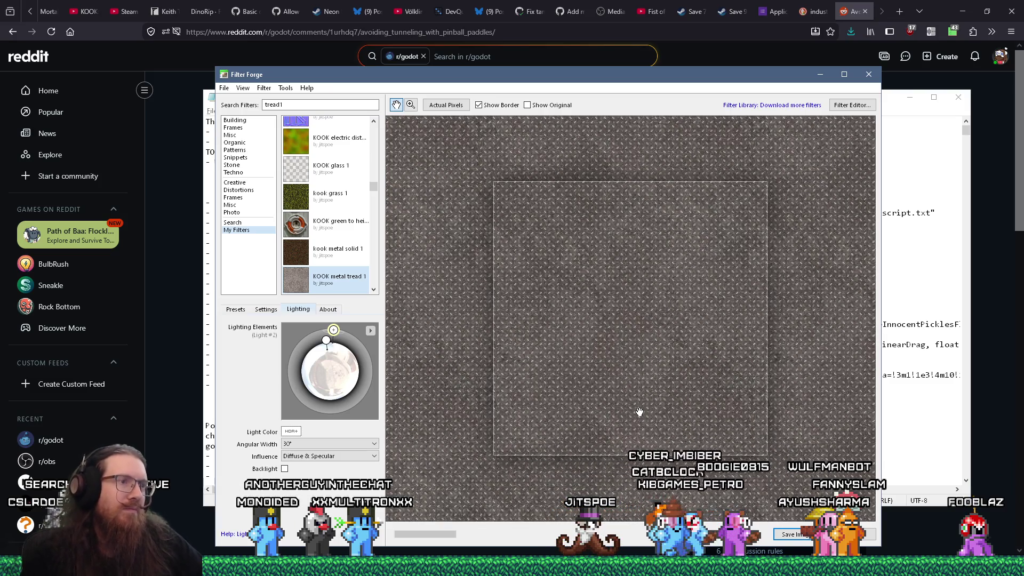
{"action": "scroll", "coordinate": [639, 412], "scroll_direction": "down", "scroll_amount": 1}
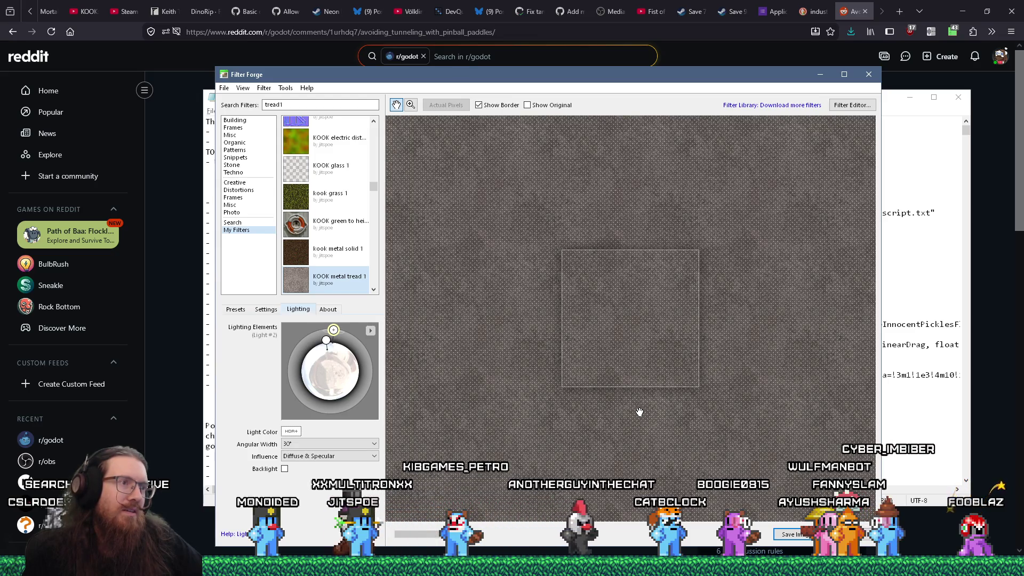
{"action": "scroll", "coordinate": [639, 412], "scroll_direction": "up", "scroll_amount": 2}
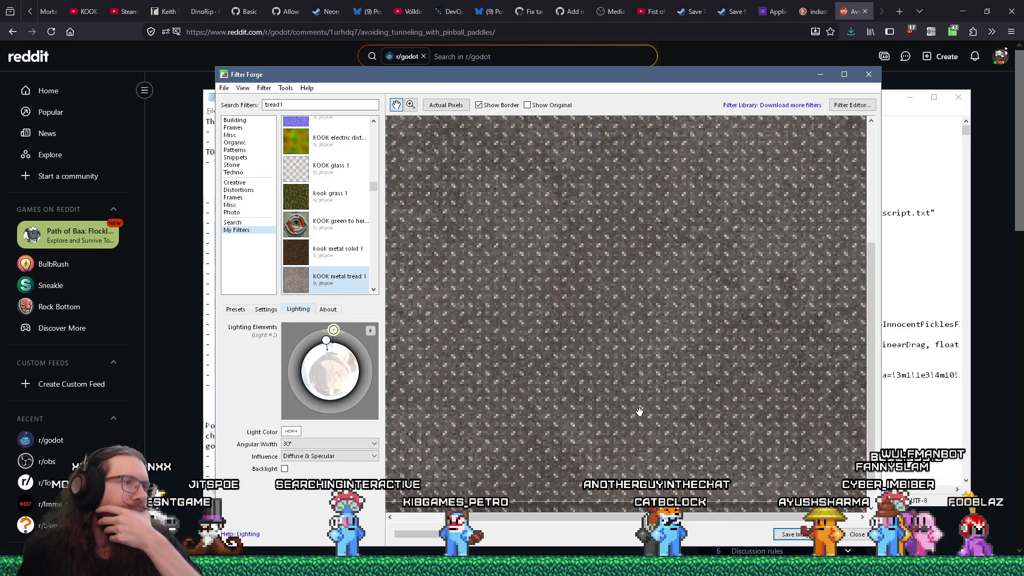
{"action": "scroll", "coordinate": [639, 412], "scroll_direction": "down", "scroll_amount": 2}
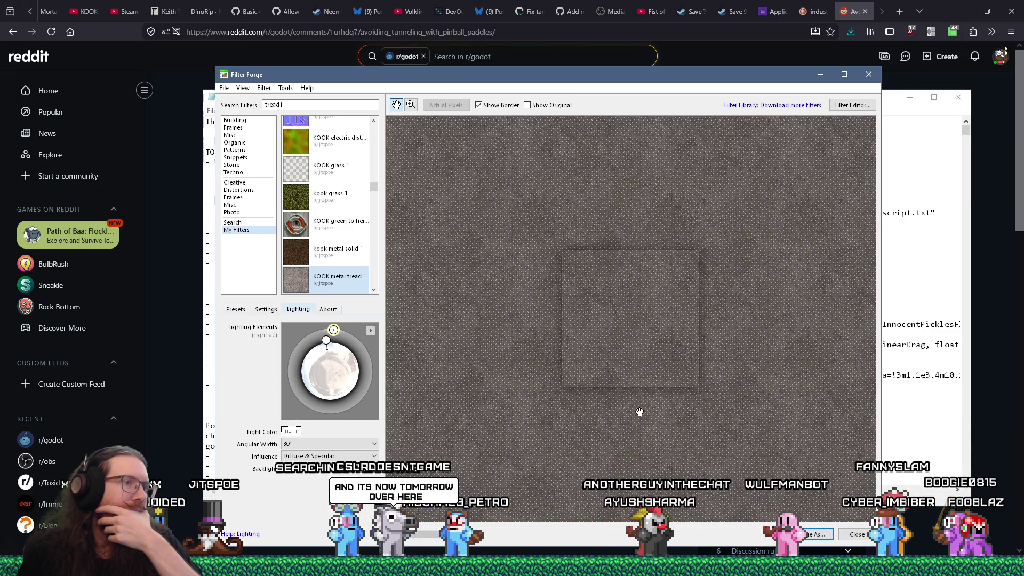
{"action": "scroll", "coordinate": [639, 412], "scroll_direction": "up", "scroll_amount": 1}
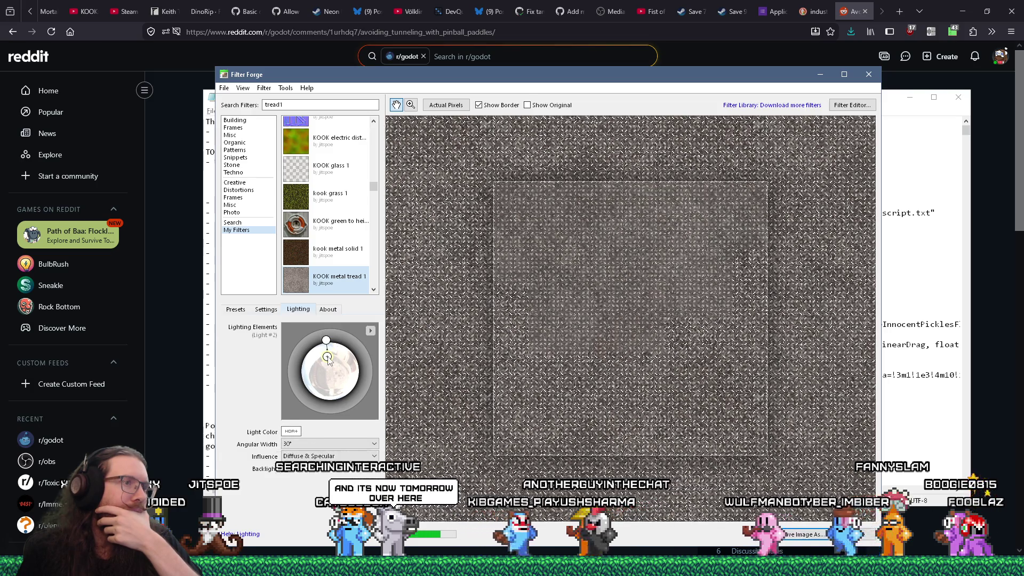
{"action": "left_click_drag", "start_coordinate": [326, 340], "coordinate": [329, 336]}
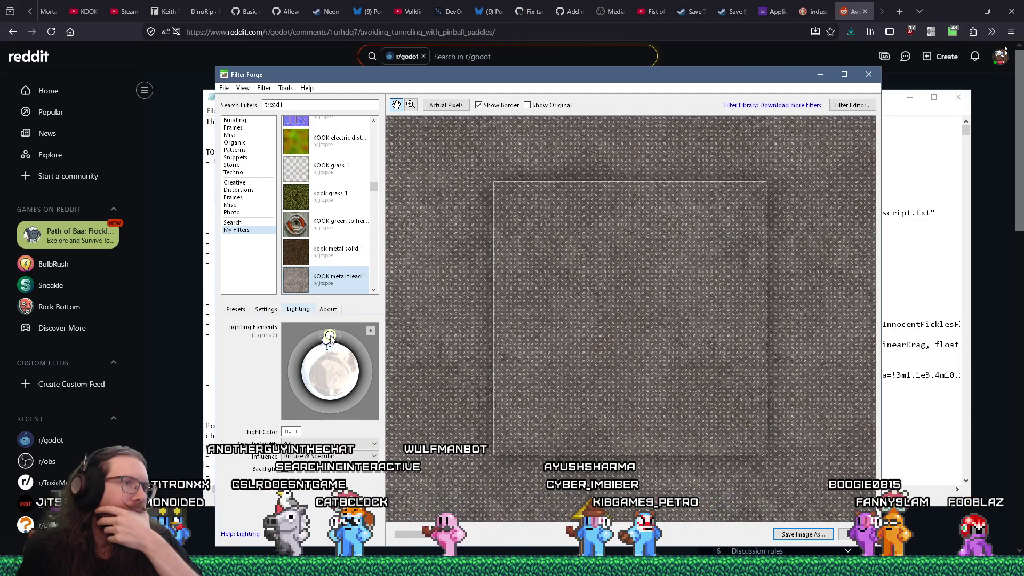
{"action": "scroll", "coordinate": [583, 367], "scroll_direction": "up", "scroll_amount": 1}
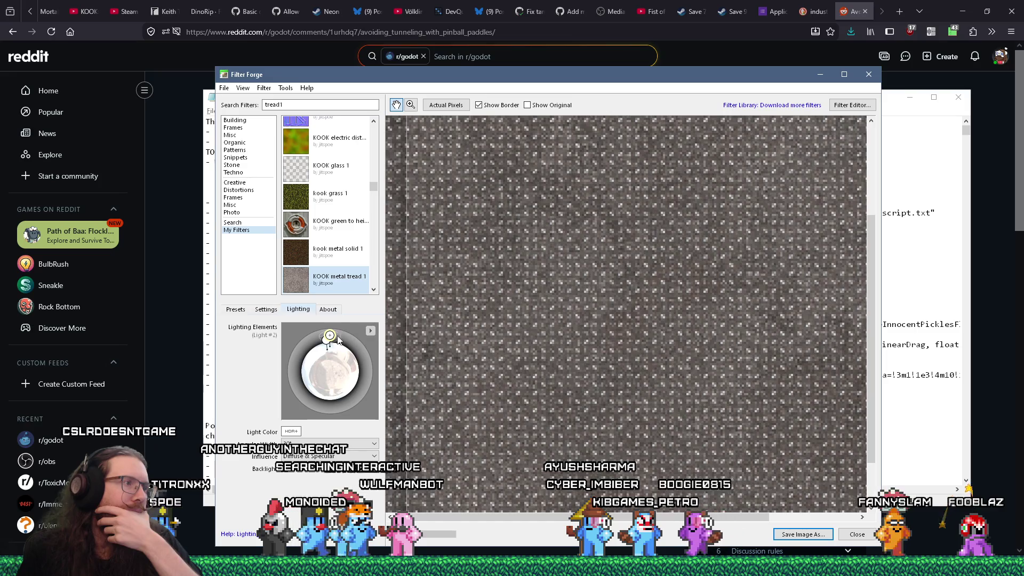
{"action": "left_click_drag", "start_coordinate": [329, 335], "coordinate": [333, 328]}
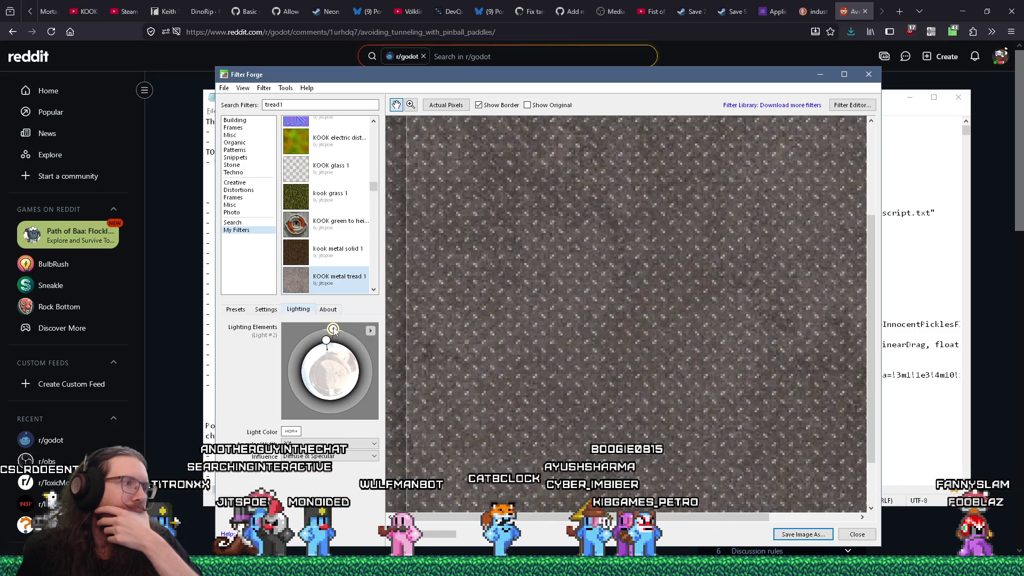
{"action": "scroll", "coordinate": [564, 358], "scroll_direction": "down", "scroll_amount": 1}
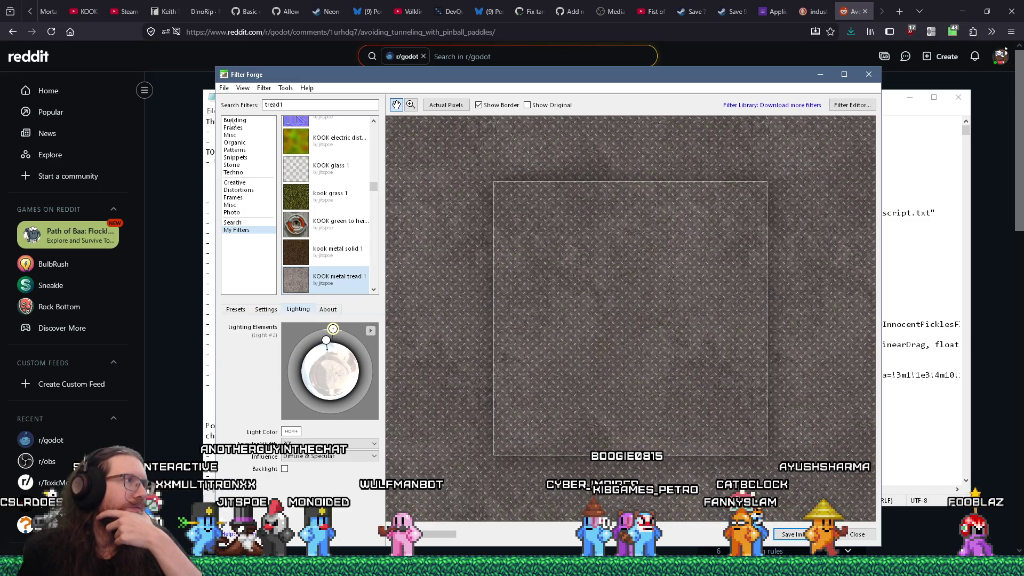
Store the current settings as the fourth preset and start saving the image as metal_tread1_height.png
{"action": "left_click", "coordinate": [224, 89]}
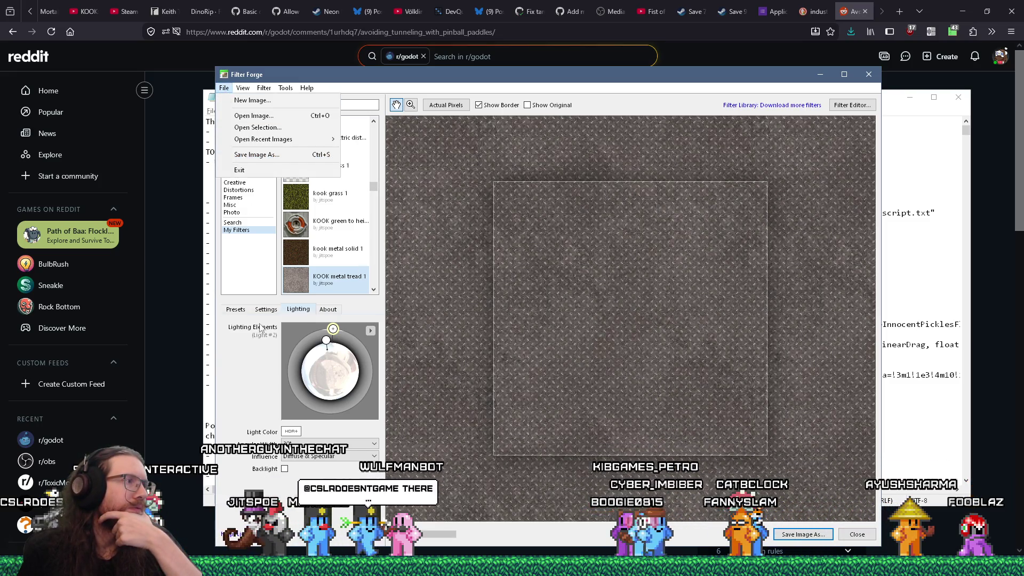
{"action": "left_click", "coordinate": [235, 310]}
{"action": "right_click", "coordinate": [253, 415]}
{"action": "left_click", "coordinate": [288, 427]}
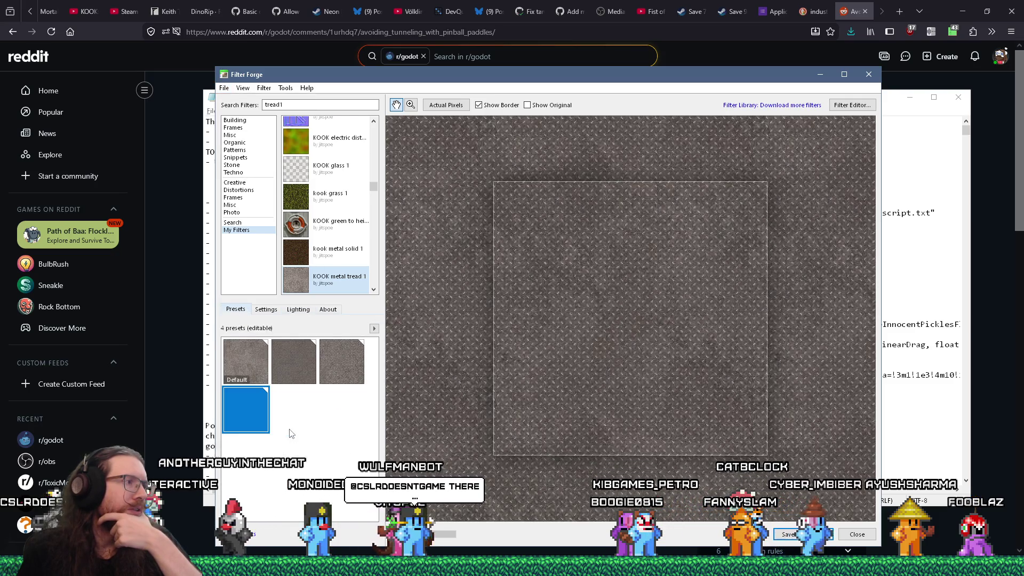
{"action": "left_click", "coordinate": [243, 89]}
{"action": "left_click", "coordinate": [267, 140]}
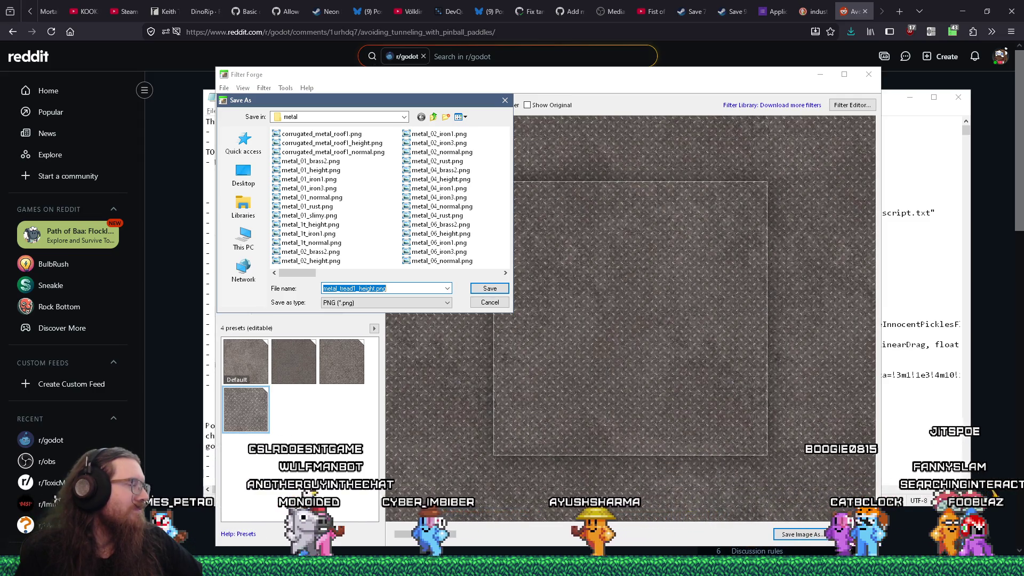
Save metal_tread1_height.png to art_source\map_sources\textures as an 8-bit, best-compression PNG
{"action": "mouse_move", "coordinate": [400, 101]}
{"action": "left_mouse_down"}
{"action": "mouse_move", "coordinate": [473, 223]}
{"action": "mouse_move", "coordinate": [334, 232]}
{"action": "left_mouse_up"}
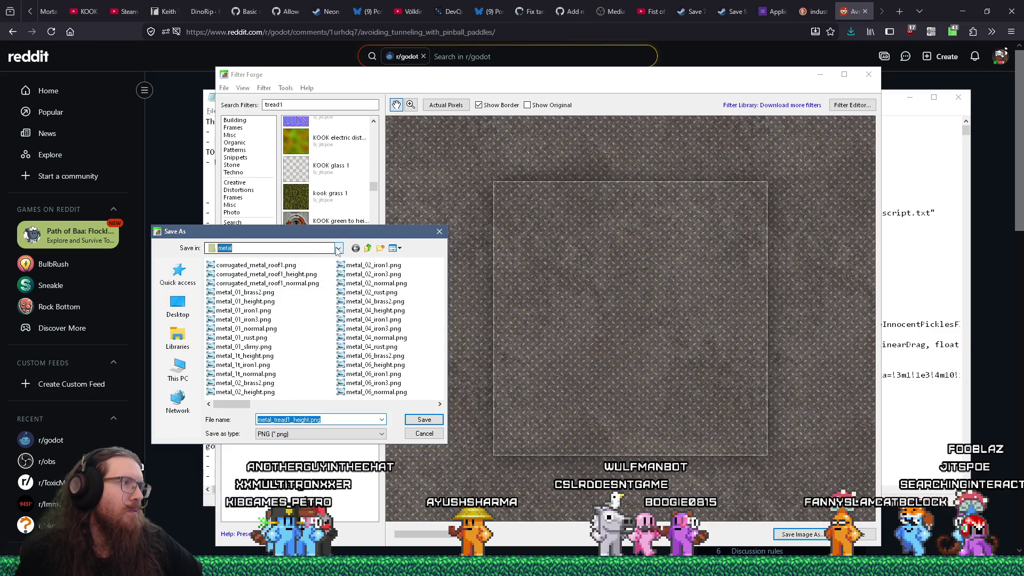
{"action": "left_click", "coordinate": [338, 248]}
{"action": "left_click", "coordinate": [254, 421]}
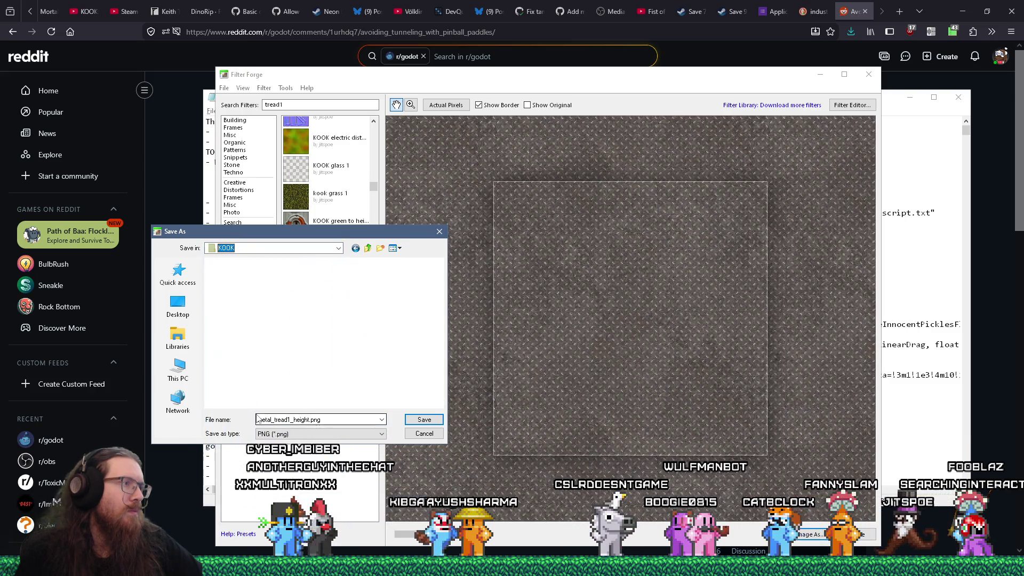
{"action": "double_click", "coordinate": [233, 282]}
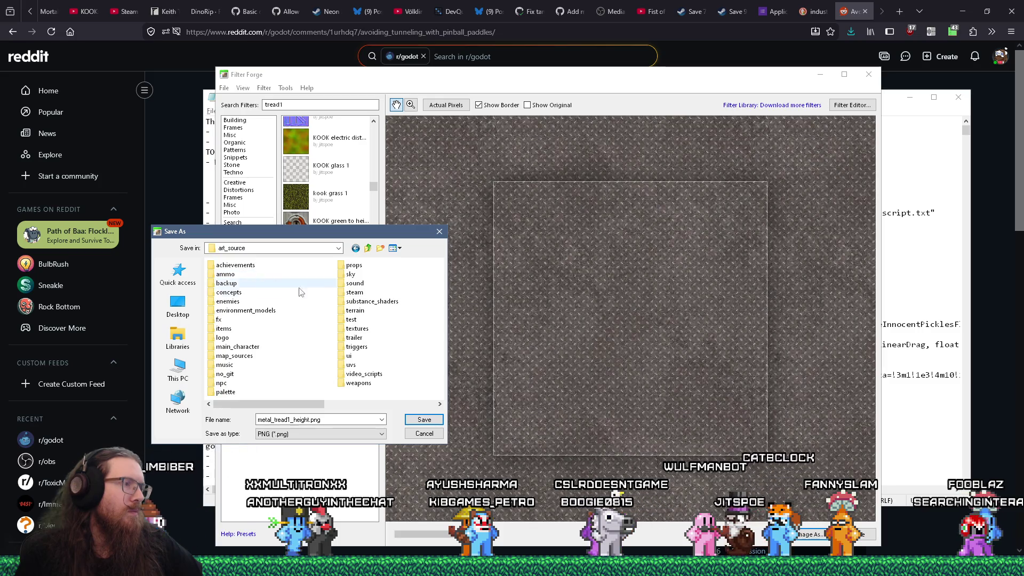
{"action": "scroll", "coordinate": [320, 333], "scroll_direction": "down", "scroll_amount": 2}
{"action": "scroll", "coordinate": [312, 337], "scroll_direction": "up", "scroll_amount": 2}
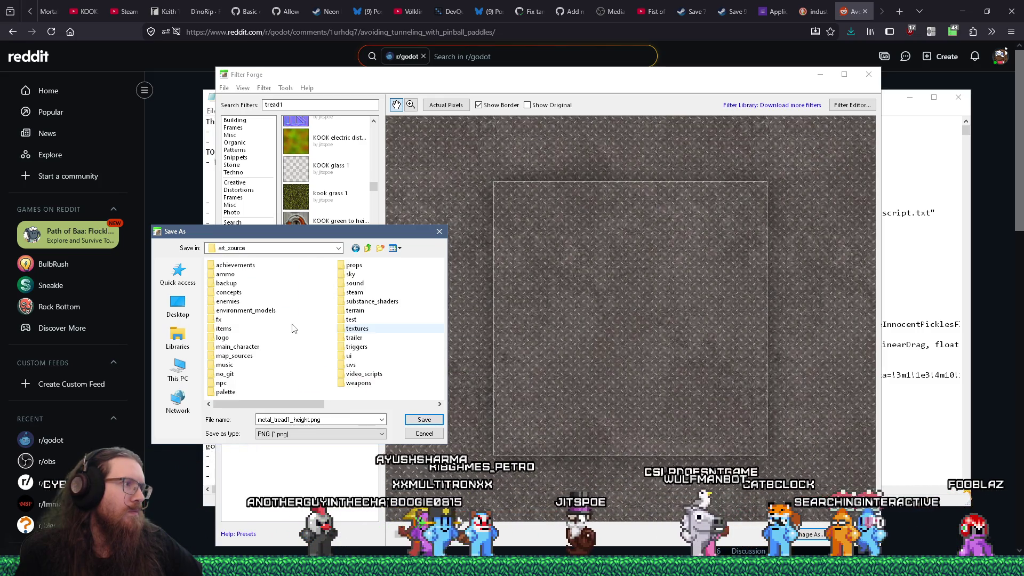
{"action": "double_click", "coordinate": [235, 347]}
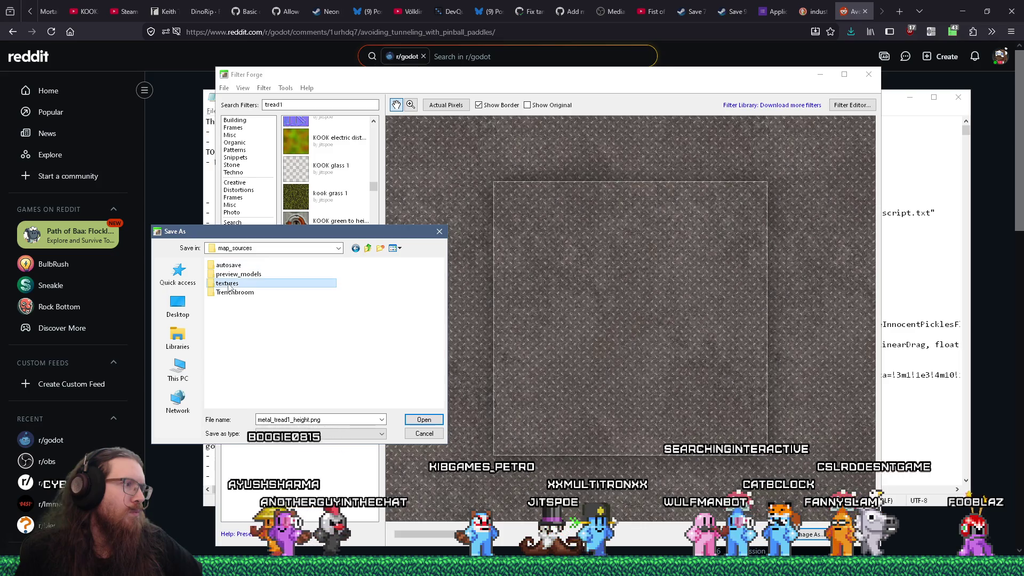
{"action": "double_click", "coordinate": [228, 283]}
{"action": "left_click", "coordinate": [291, 419]}
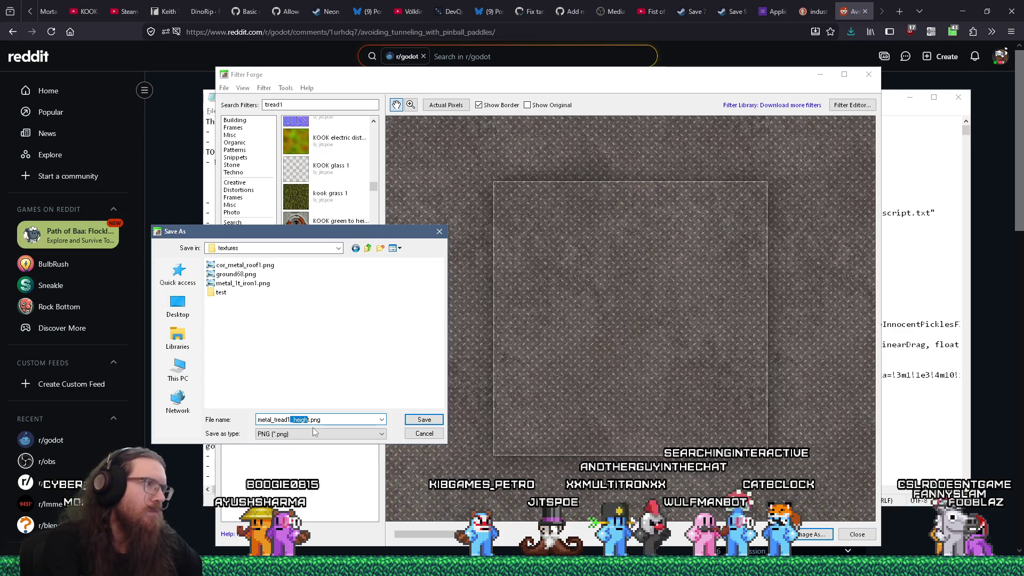
{"action": "key", "text": "Return"}
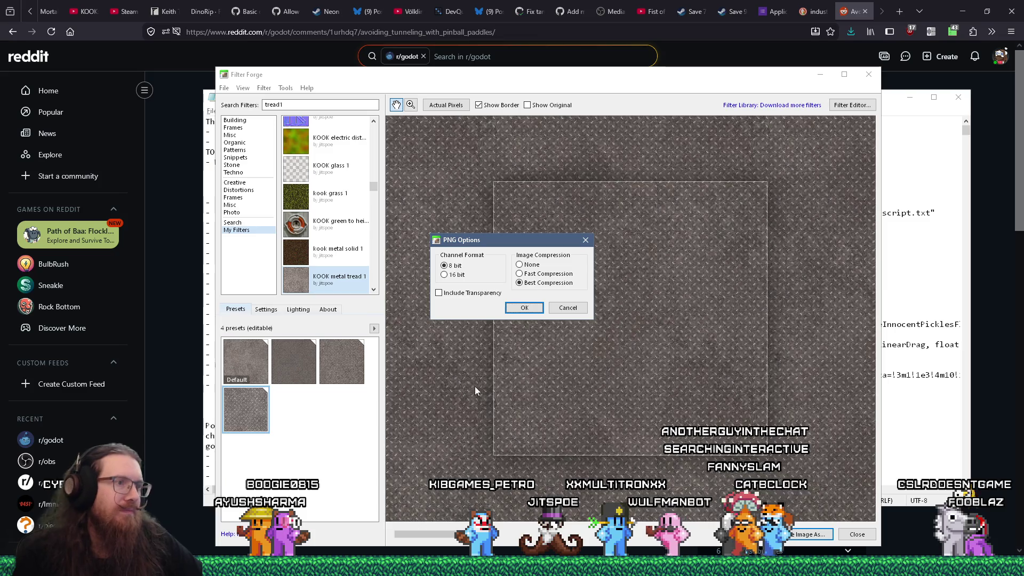
{"action": "left_click", "coordinate": [524, 308]}
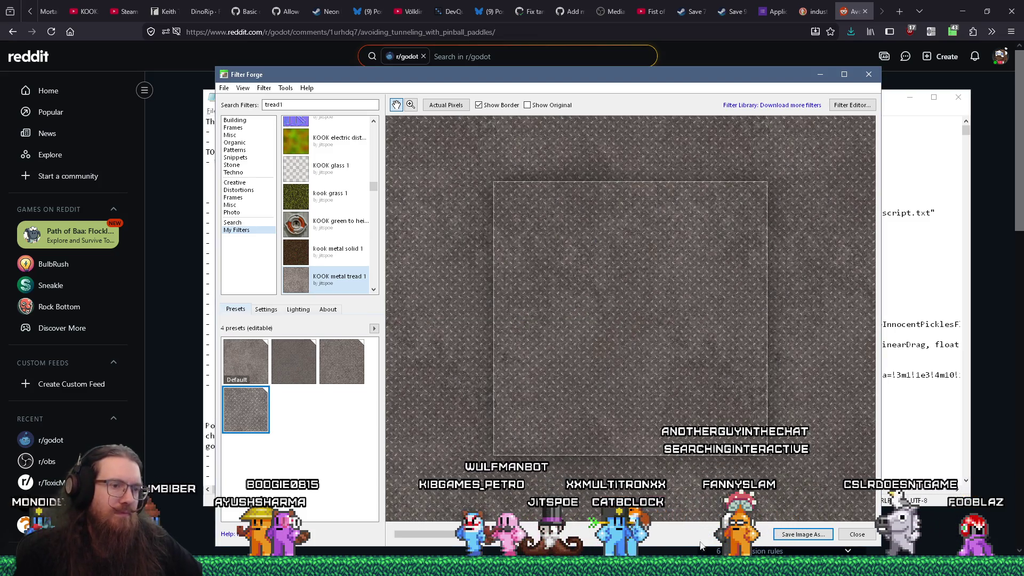
Run TrenchBroom from its folder under e:\programs using the Win+R Run prompt
{"action": "mouse_move", "coordinate": [599, 566]}
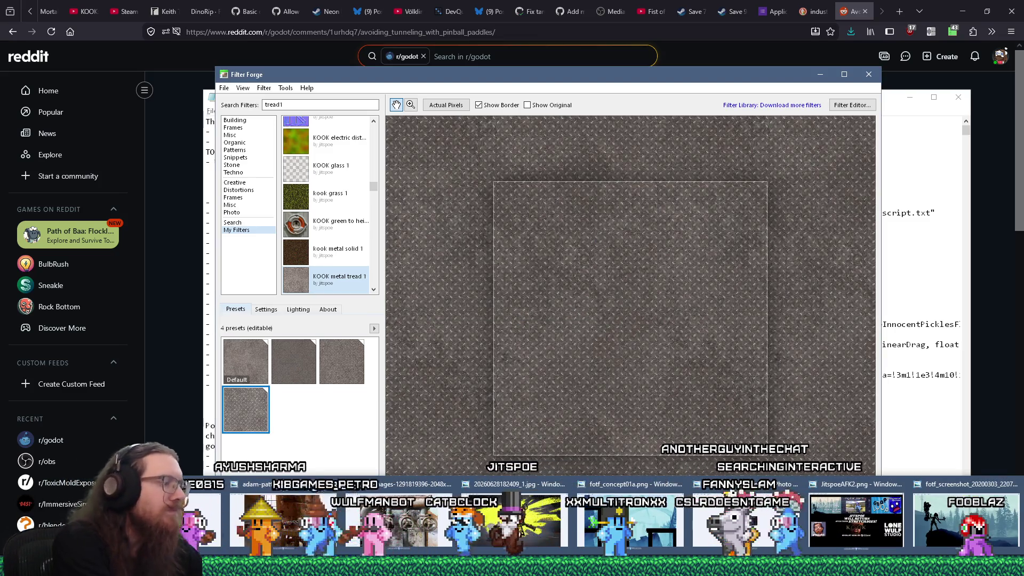
{"action": "key", "text": "super+r"}
{"action": "type", "text": "e:\\projects\\ko"}
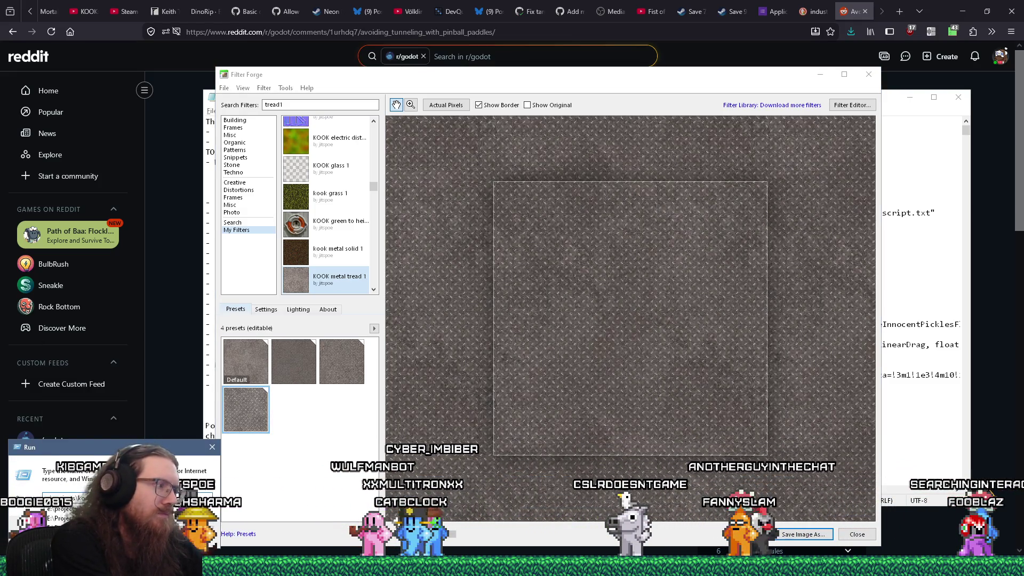
{"action": "key", "text": "BackSpace"}
{"action": "key", "text": "BackSpace"}
{"action": "key", "text": "BackSpace"}
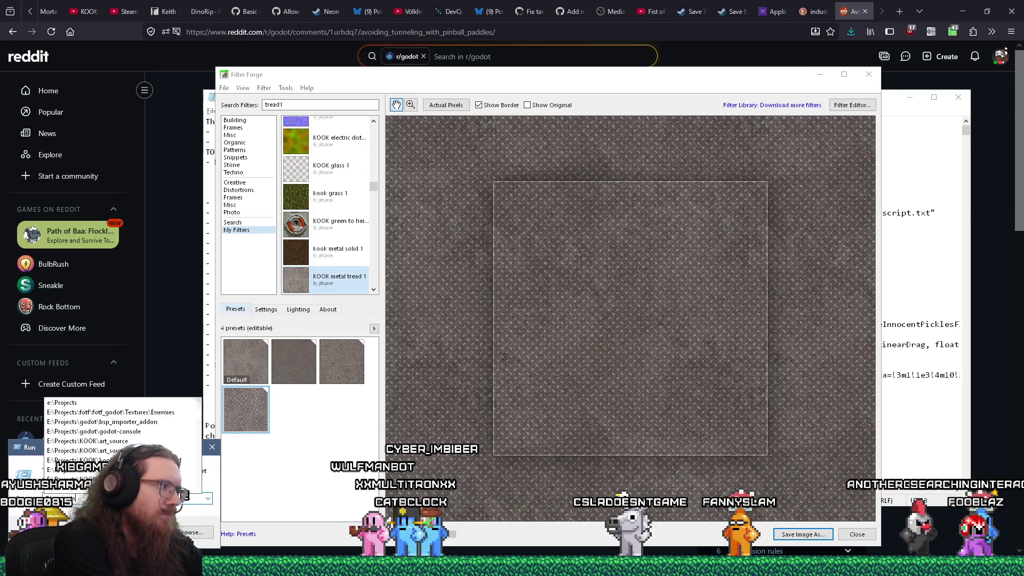
{"action": "type", "text": "\\"}
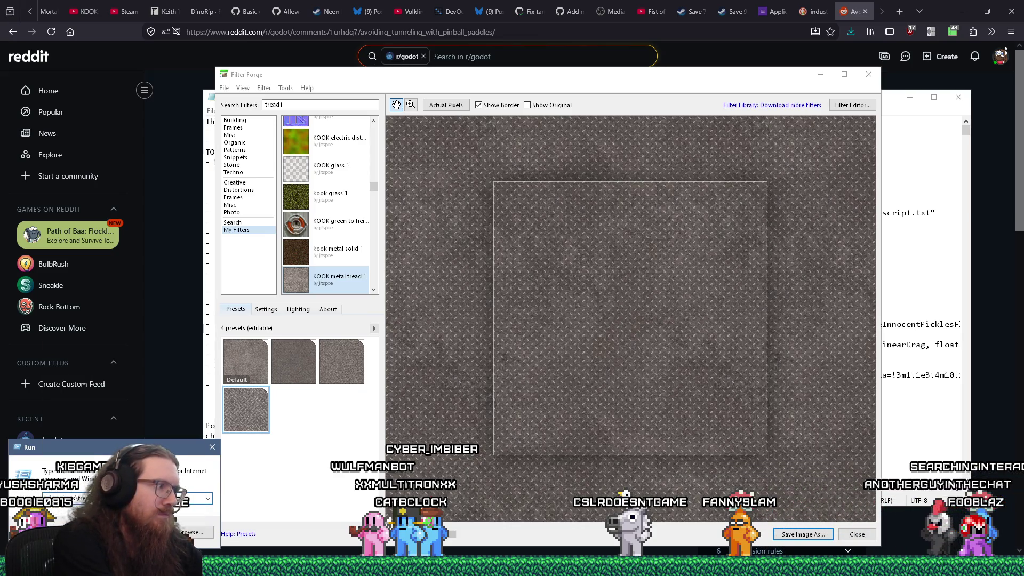
{"action": "key", "text": "BackSpace"}
{"action": "key", "text": "BackSpace"}
{"action": "key", "text": "BackSpace"}
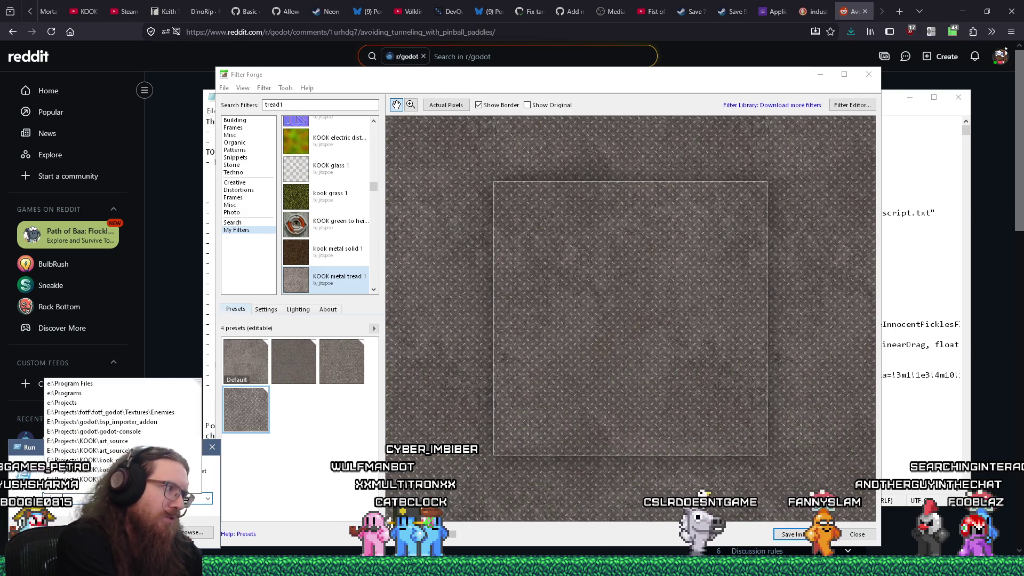
{"action": "type", "text": "programs\\tren"}
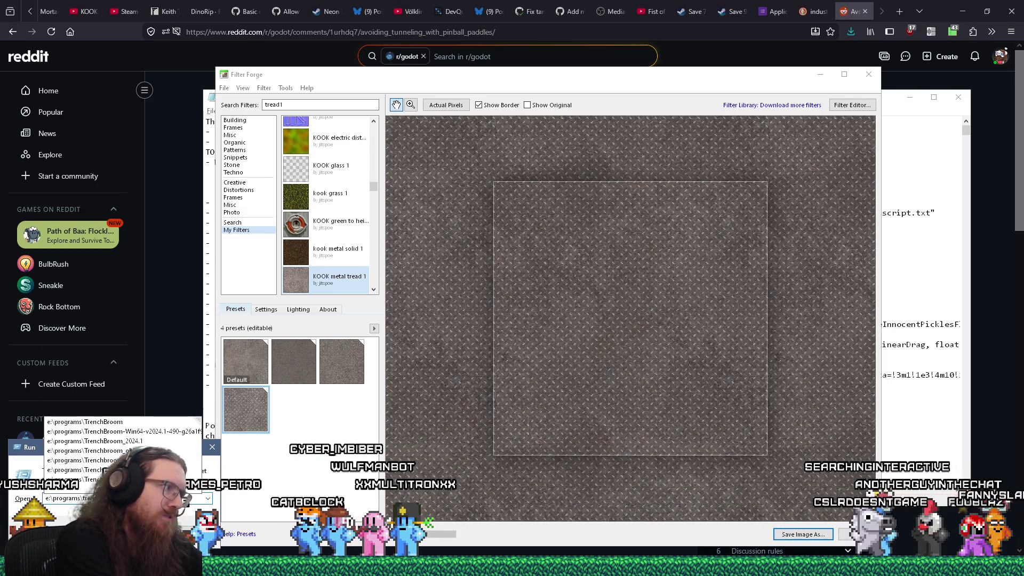
{"action": "type", "text": "nchbroom\\"}
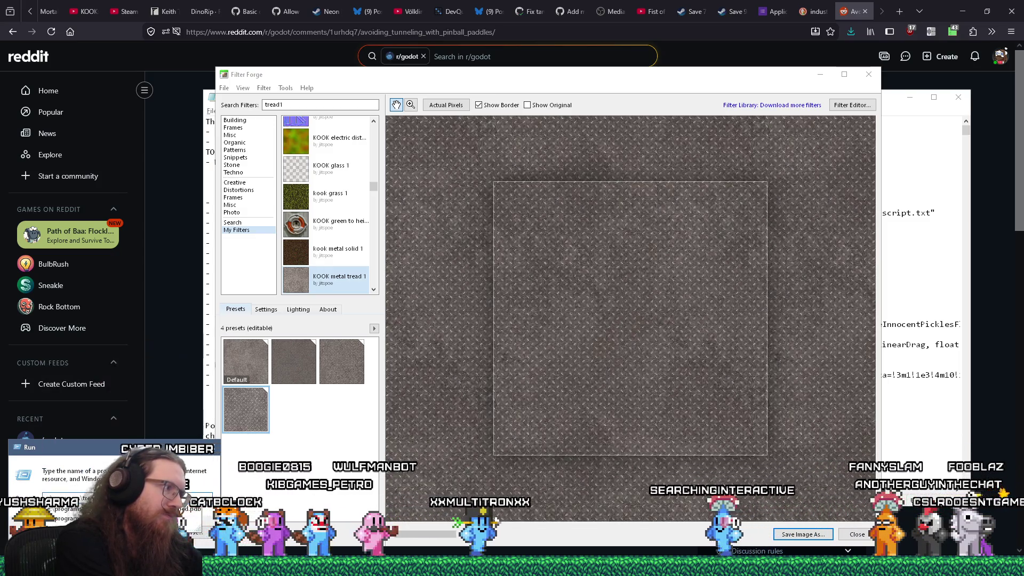
{"action": "key", "text": "Return"}
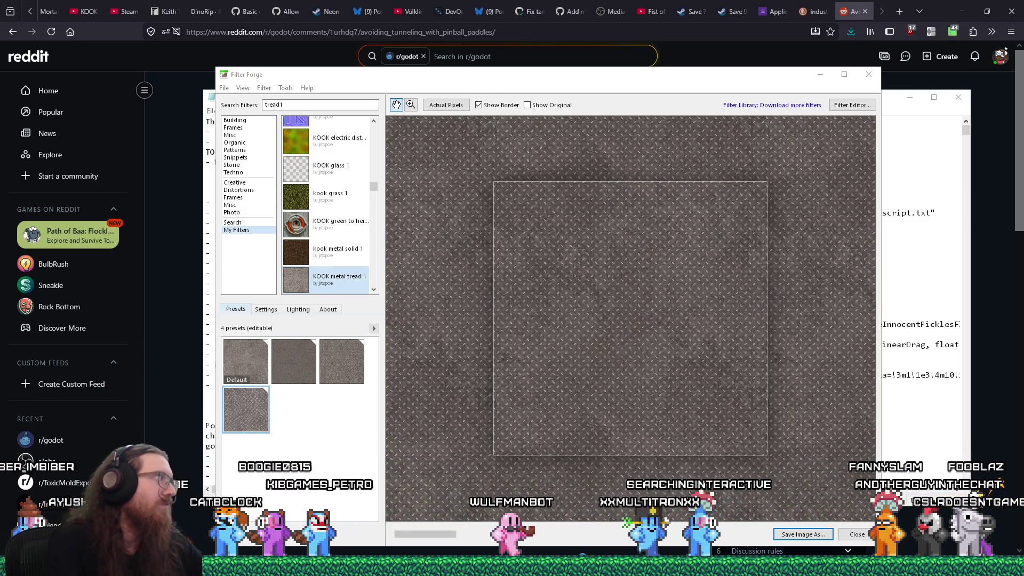
{"action": "mouse_move", "coordinate": [617, 551]}
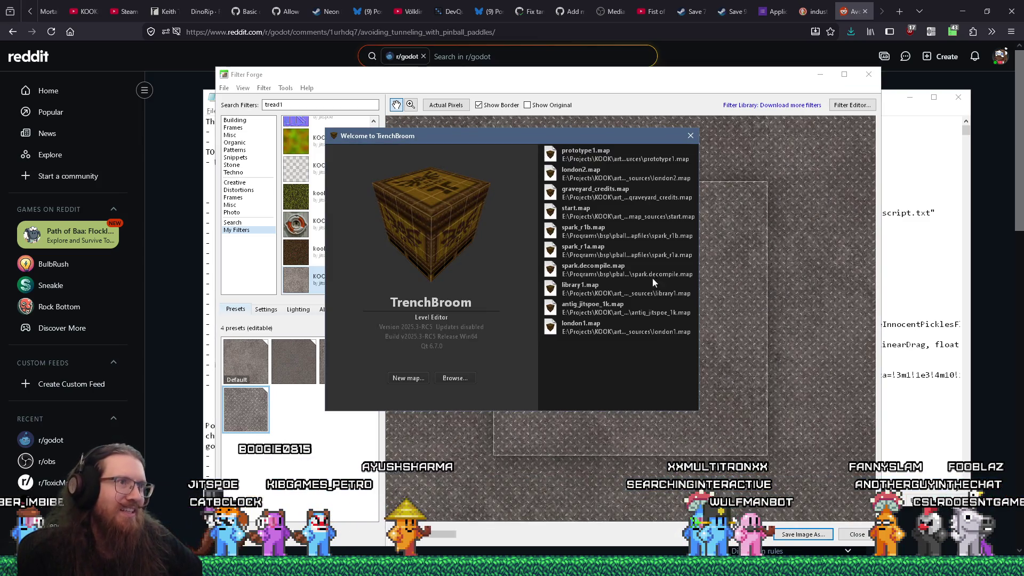
Open prototype1.map, view its brick wall and pillar, and bring Godot's pinball_machine scene forward
{"action": "key", "text": "Return"}
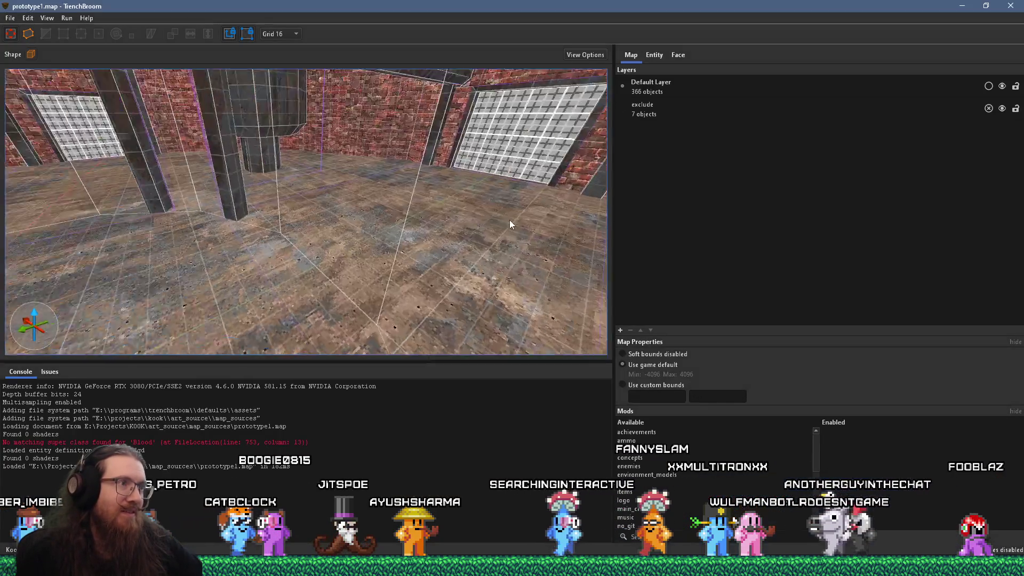
{"action": "left_click_drag", "start_coordinate": [510, 219], "coordinate": [478, 243]}
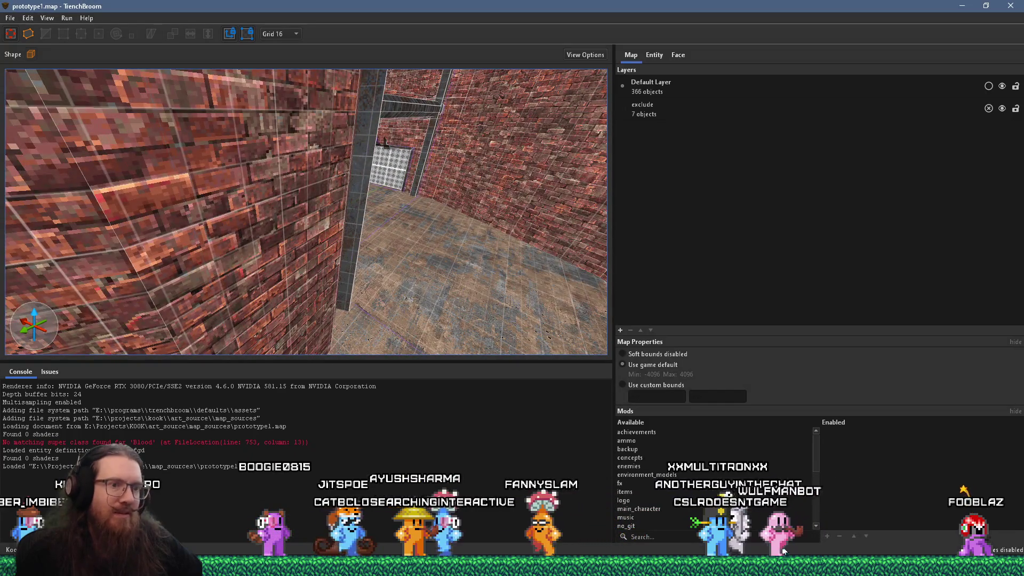
{"action": "mouse_move", "coordinate": [784, 565]}
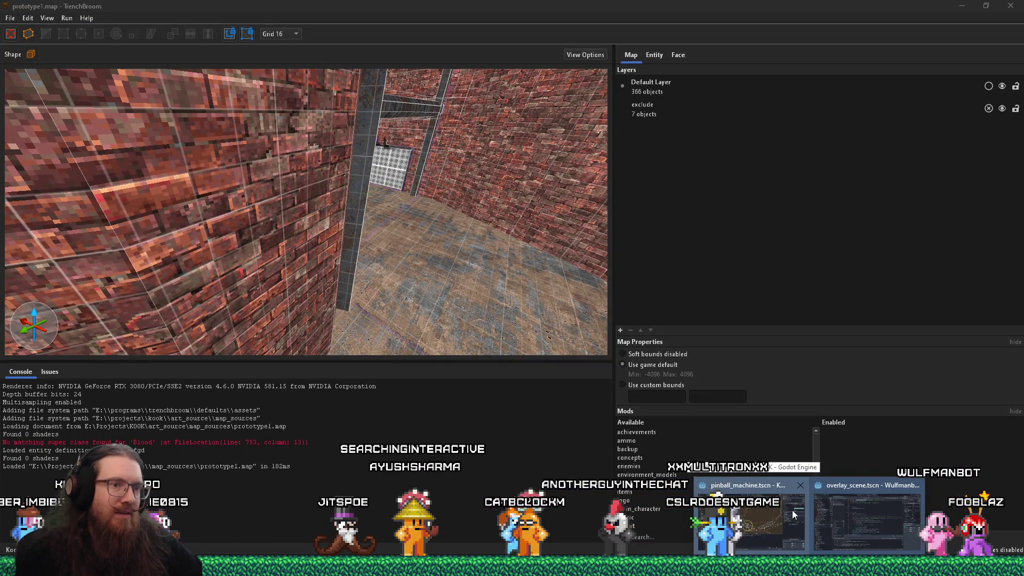
{"action": "left_click", "coordinate": [792, 510]}
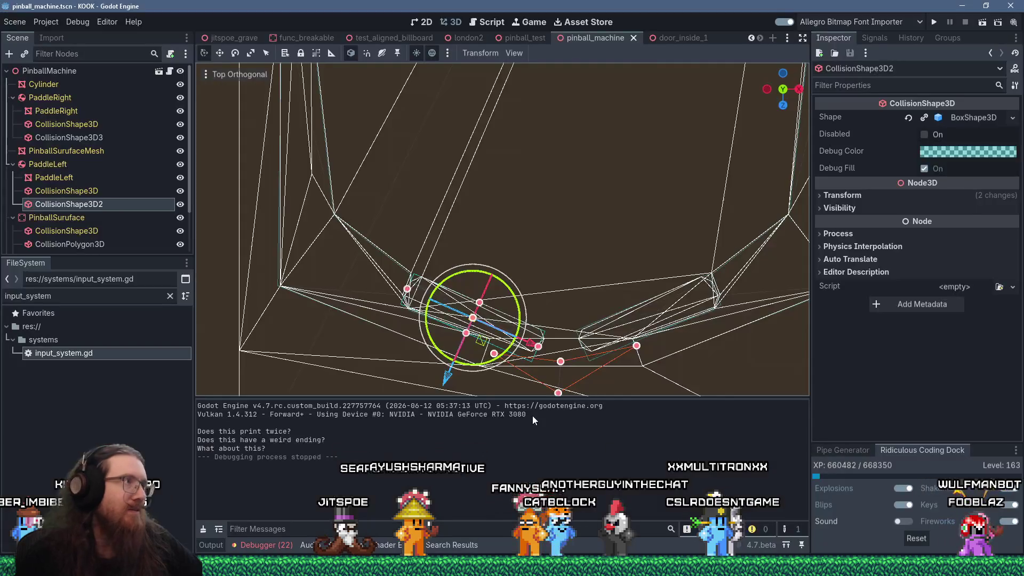
Filter FileSystem by 'ta' and duplicate metal47b_material.tres as metal_tread1_material.tres
{"action": "left_click", "coordinate": [73, 302]}
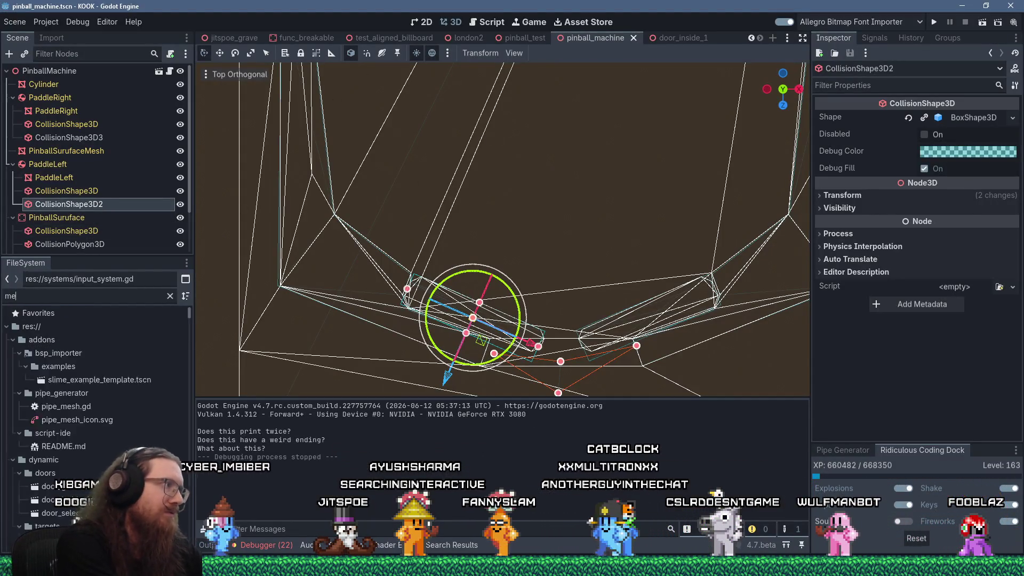
{"action": "type", "text": "ta"}
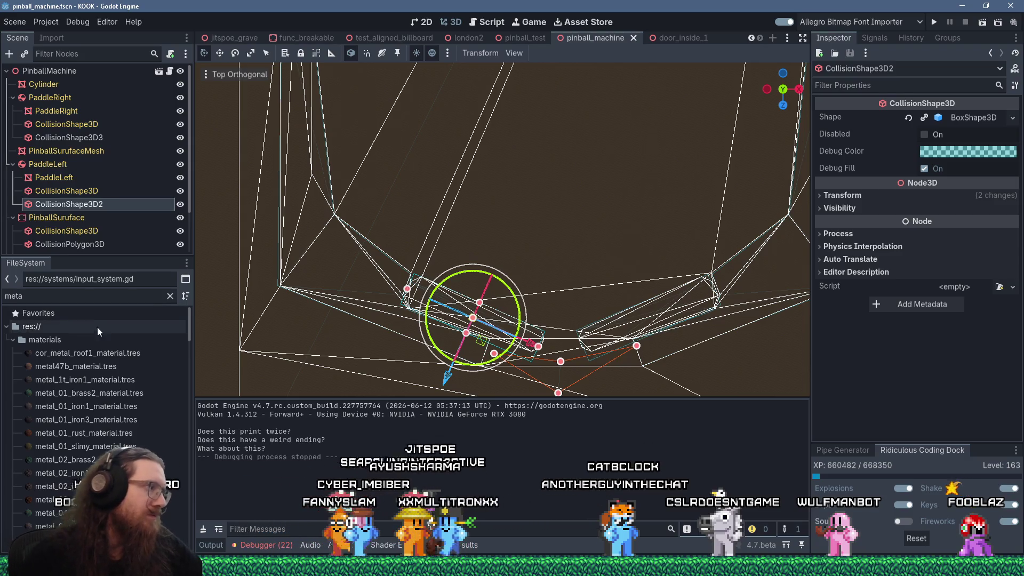
{"action": "left_click", "coordinate": [88, 367]}
{"action": "right_click", "coordinate": [89, 366]}
{"action": "left_click", "coordinate": [128, 451]}
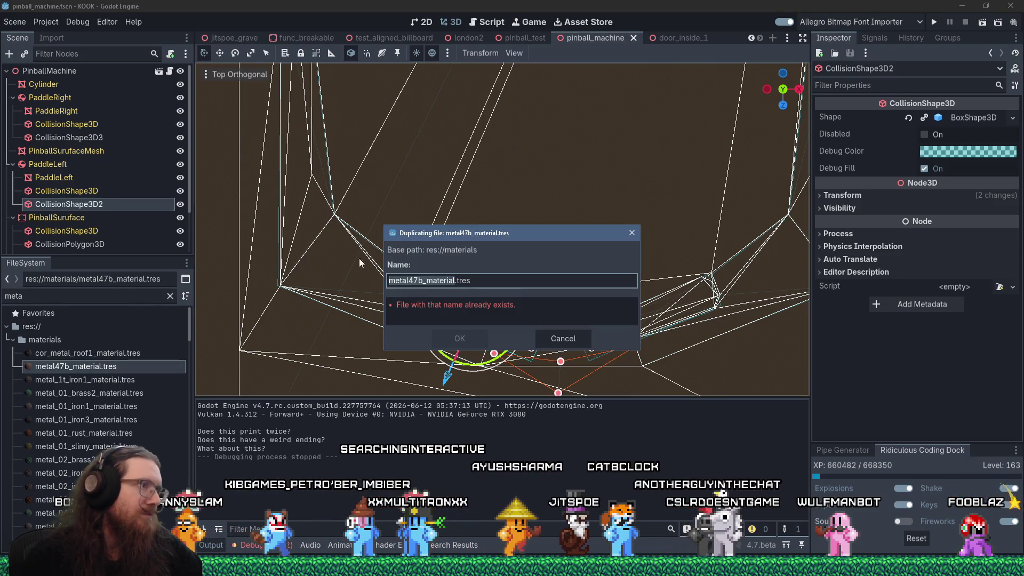
{"action": "left_click", "coordinate": [424, 281]}
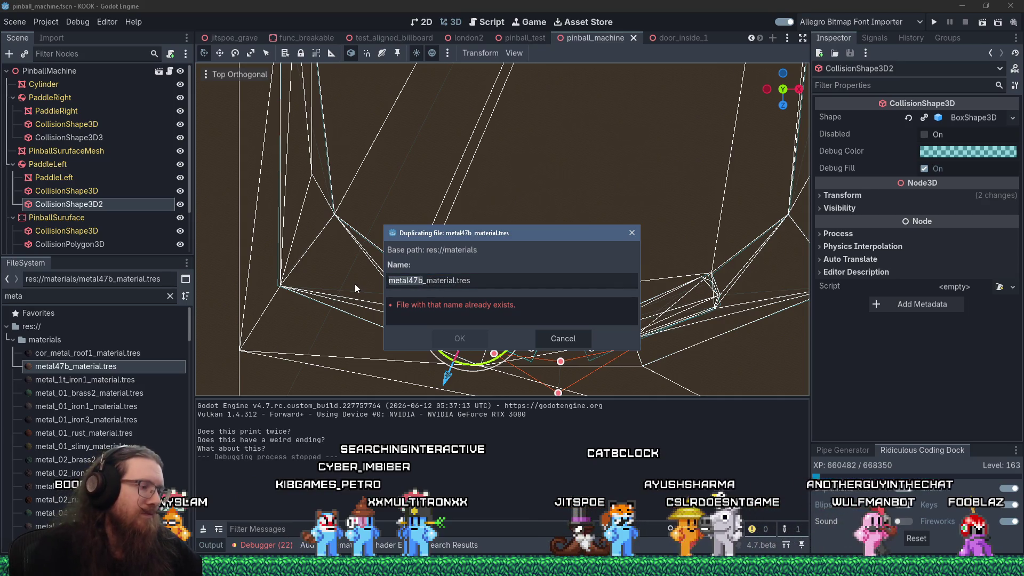
{"action": "type", "text": "metal_tread"}
{"action": "key", "text": "Return"}
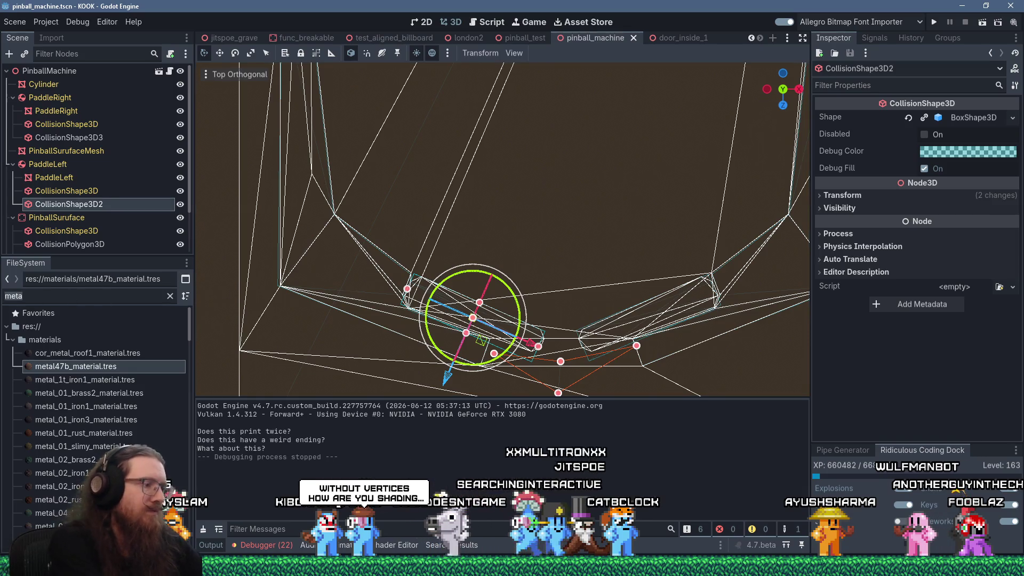
Assign the metal_tread1 albedo, height and normal PNGs to the material and set heightmap scale 64
{"action": "type", "text": "tread"}
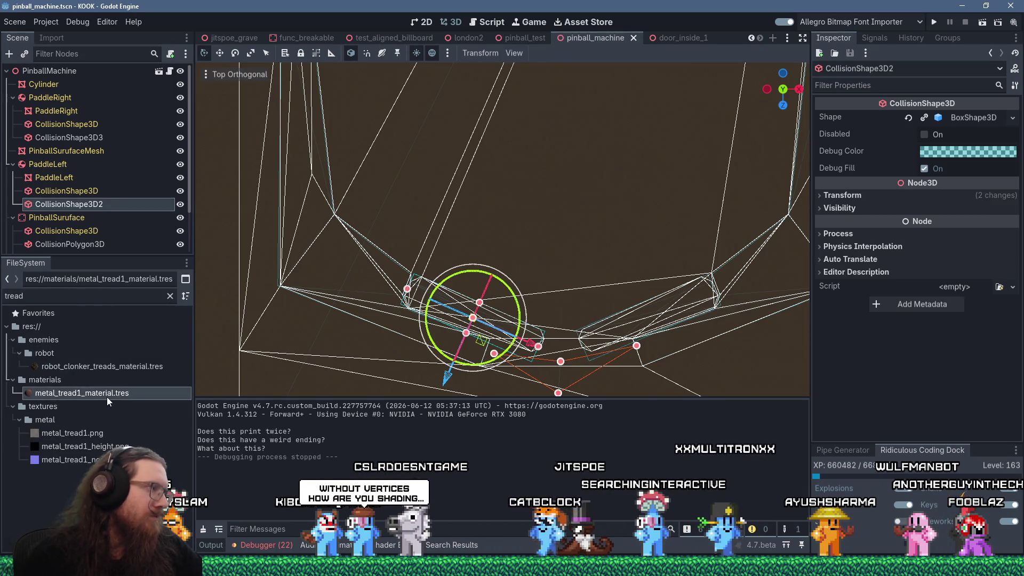
{"action": "left_click", "coordinate": [106, 395]}
{"action": "left_click", "coordinate": [830, 186]}
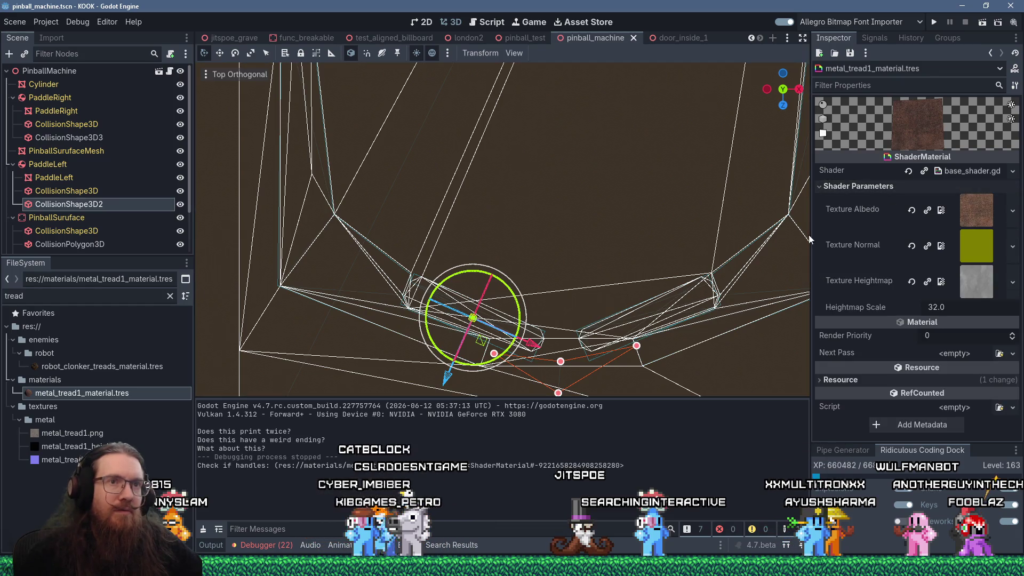
{"action": "left_click_drag", "start_coordinate": [72, 432], "coordinate": [968, 219]}
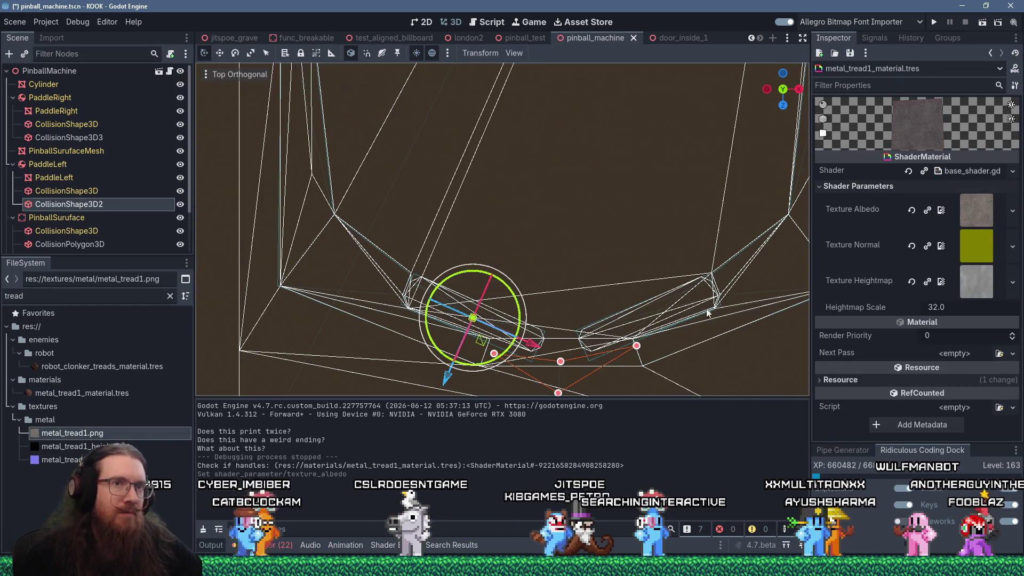
{"action": "mouse_move", "coordinate": [72, 445]}
{"action": "left_mouse_down"}
{"action": "mouse_move", "coordinate": [798, 334]}
{"action": "mouse_move", "coordinate": [958, 267]}
{"action": "mouse_move", "coordinate": [970, 276]}
{"action": "left_mouse_up"}
{"action": "left_click_drag", "start_coordinate": [59, 459], "coordinate": [974, 247]}
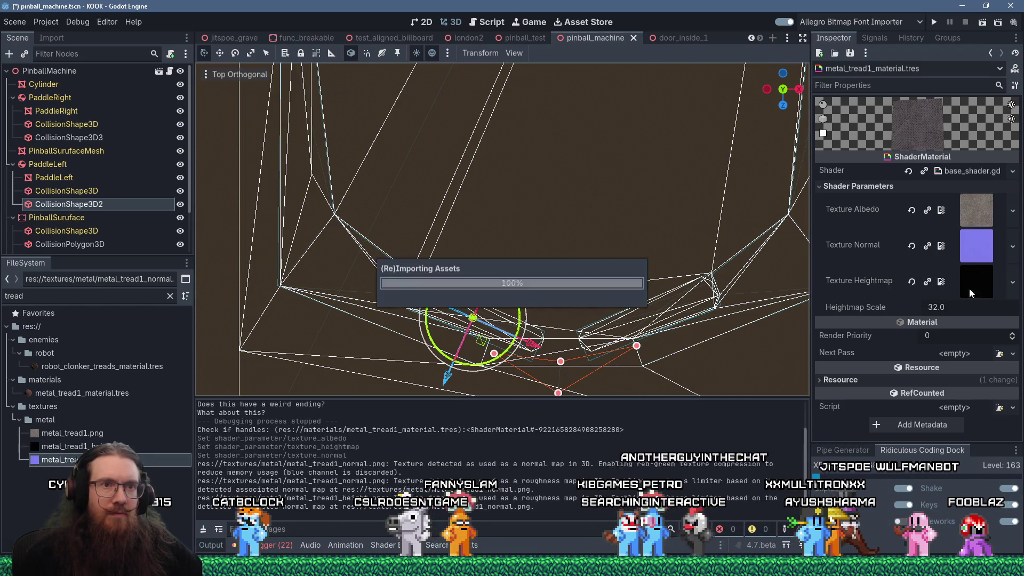
{"action": "left_click", "coordinate": [949, 308]}
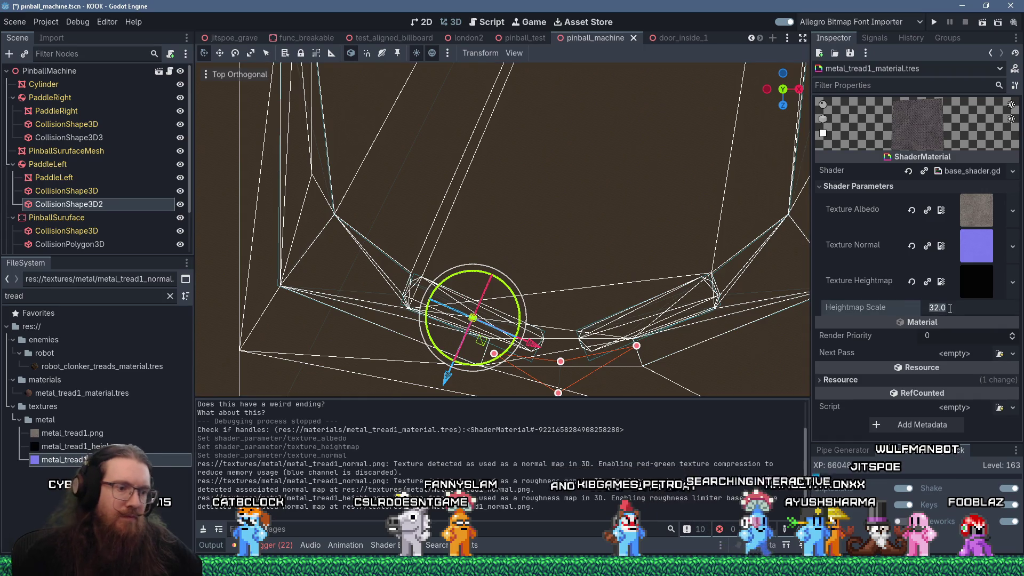
{"action": "type", "text": "64"}
{"action": "key", "text": "Return"}
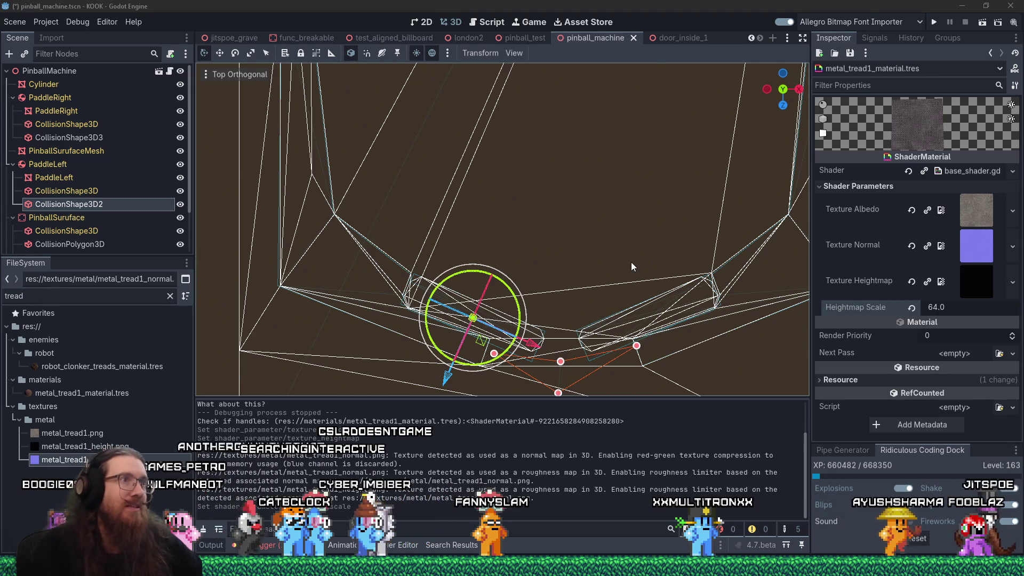
Leave Godot and return to the TrenchBroom window showing prototype1.map
{"action": "key", "text": "super"}
{"action": "key", "text": "super"}
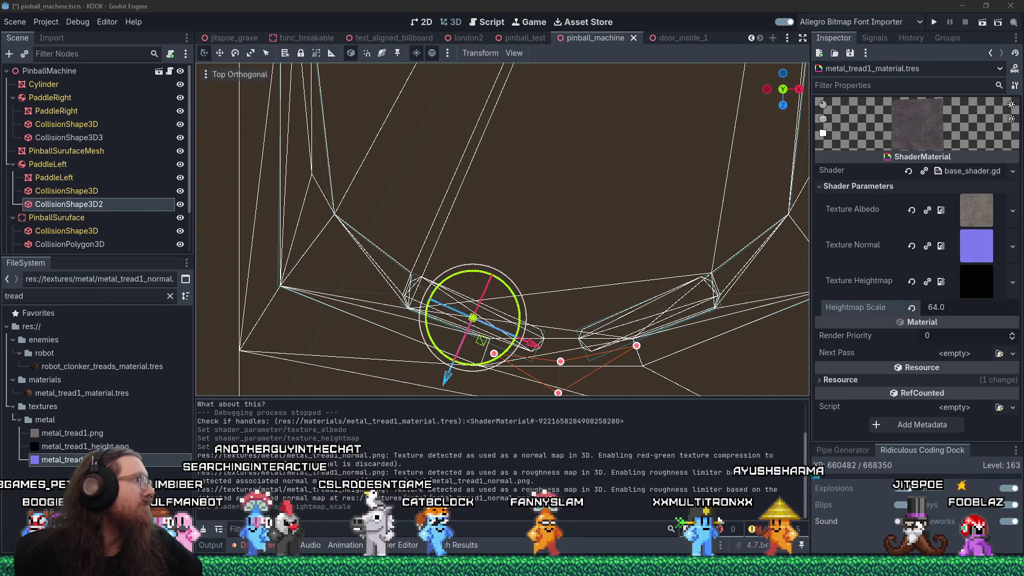
{"action": "key", "text": "alt+Tab"}
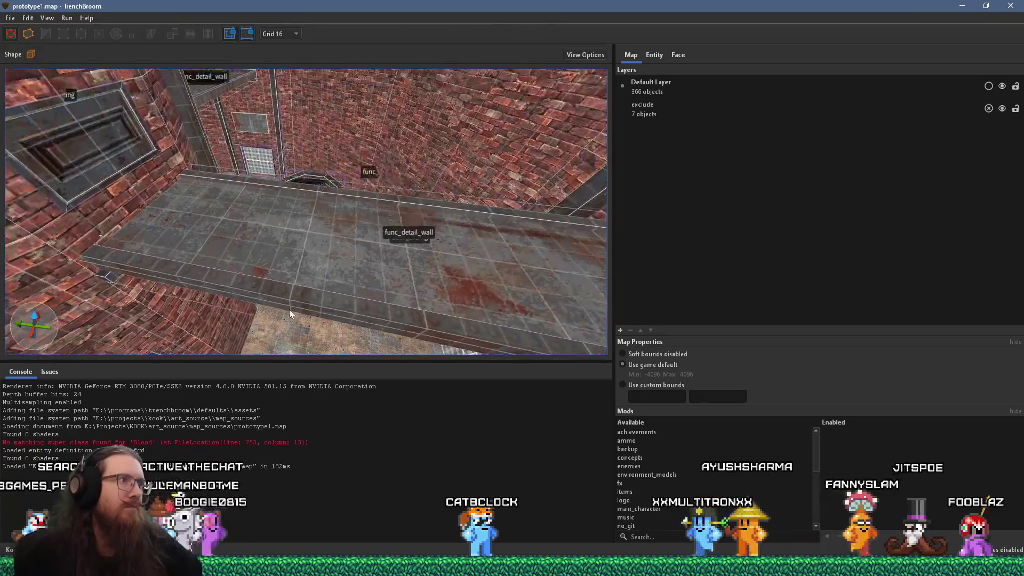
Apply metal_tread1, found by searching 'tread' in the Material Browser, to the door_sliding brush
{"action": "left_click", "coordinate": [311, 254]}
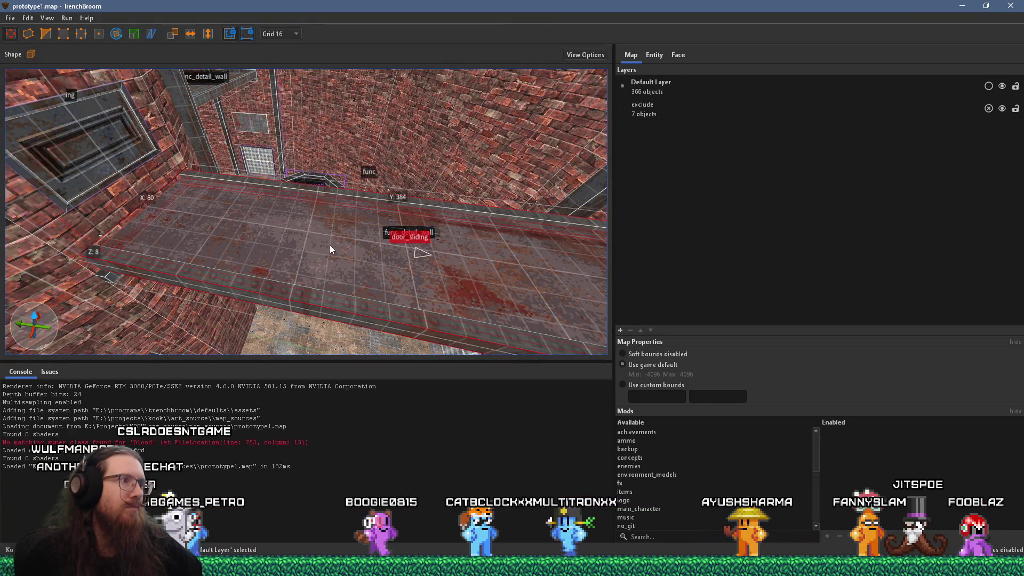
{"action": "left_click", "coordinate": [676, 58]}
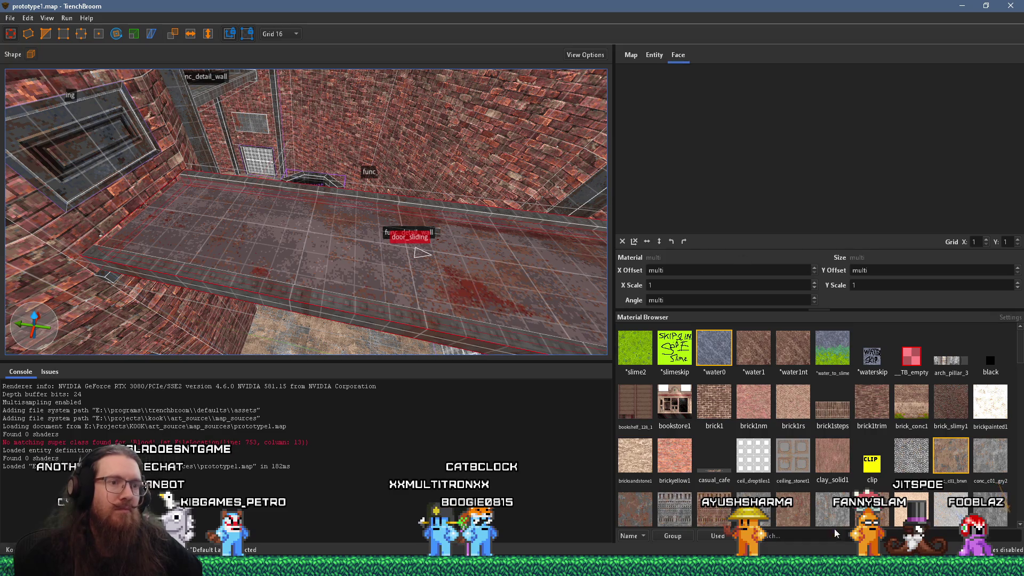
{"action": "type", "text": "tread"}
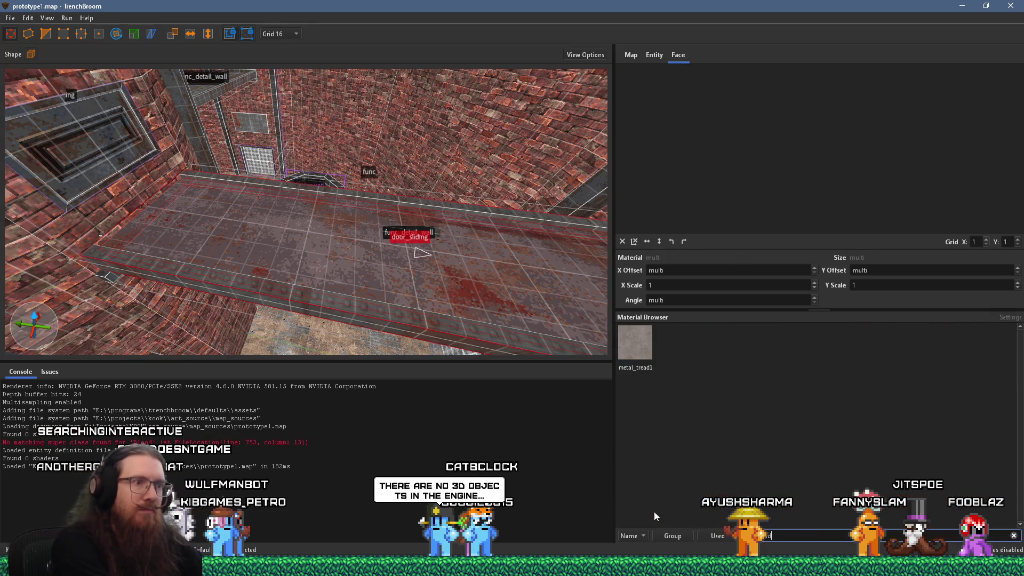
{"action": "left_click", "coordinate": [634, 344]}
{"action": "mouse_move", "coordinate": [387, 230]}
{"action": "left_mouse_down"}
{"action": "mouse_move", "coordinate": [393, 144]}
{"action": "mouse_move", "coordinate": [387, 177]}
{"action": "mouse_move", "coordinate": [349, 180]}
{"action": "mouse_move", "coordinate": [412, 213]}
{"action": "mouse_move", "coordinate": [373, 229]}
{"action": "mouse_move", "coordinate": [348, 267]}
{"action": "left_mouse_up"}
{"action": "left_click_drag", "start_coordinate": [585, 333], "coordinate": [336, 188]}
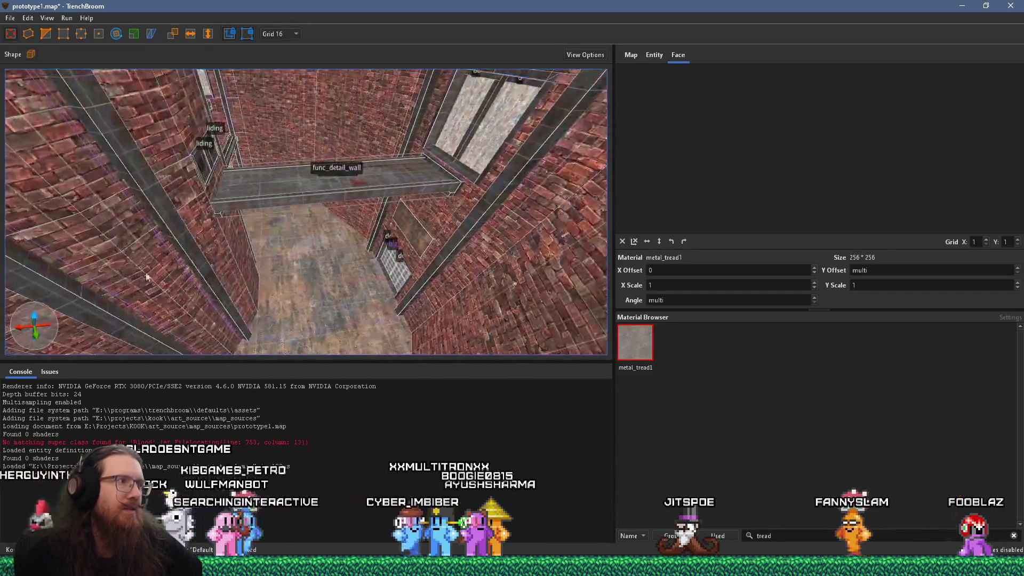
{"action": "left_click", "coordinate": [629, 342]}
Select faces of the octagonal ceiling and give them the metal_tread1 material
{"action": "mouse_move", "coordinate": [523, 297]}
{"action": "left_mouse_down"}
{"action": "mouse_move", "coordinate": [321, 166]}
{"action": "mouse_move", "coordinate": [315, 95]}
{"action": "left_mouse_up"}
{"action": "scroll", "coordinate": [314, 96], "scroll_direction": "up", "scroll_amount": 5}
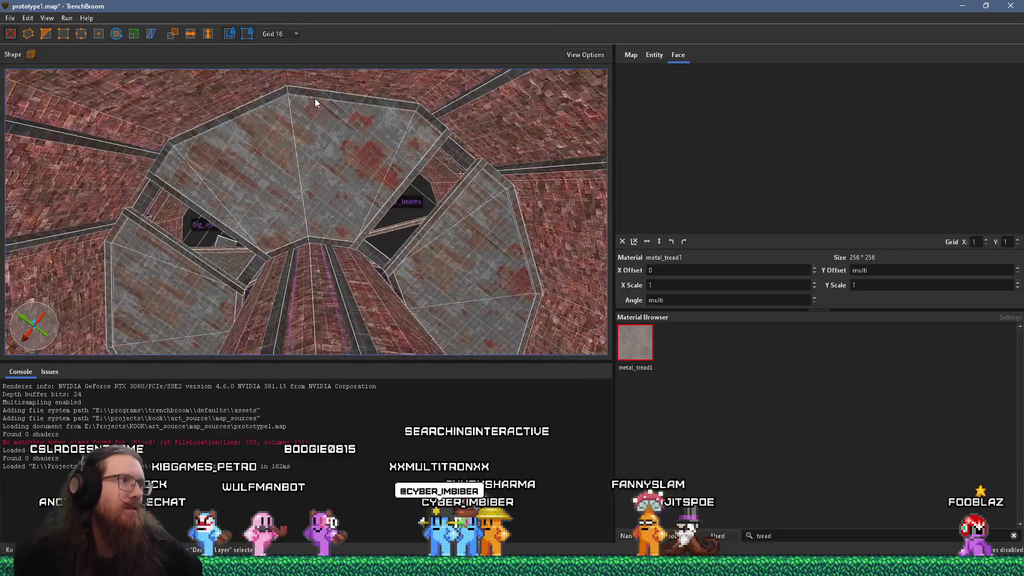
{"action": "left_click", "coordinate": [187, 184], "text": "ctrl"}
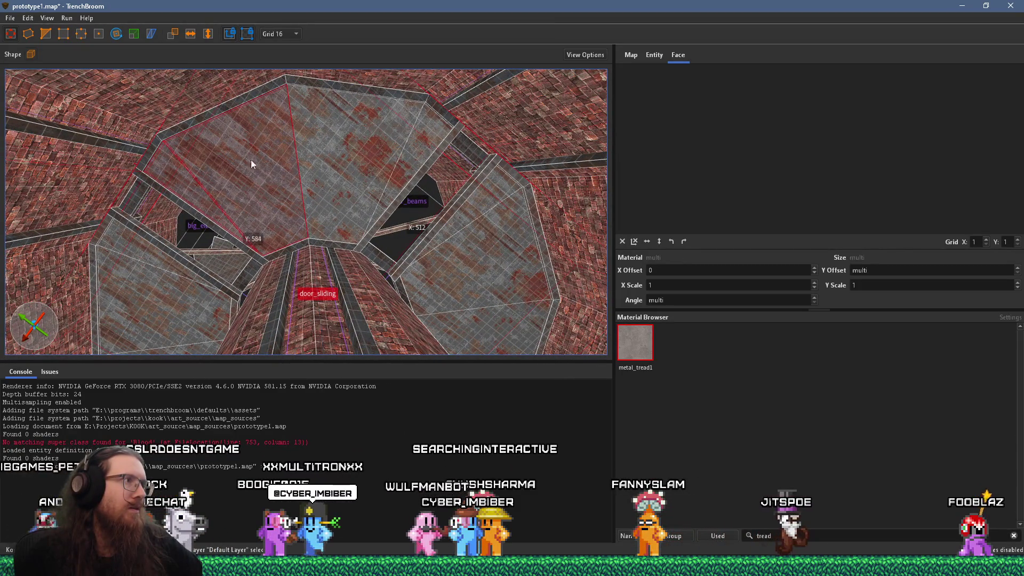
{"action": "left_click", "coordinate": [395, 156], "text": "ctrl"}
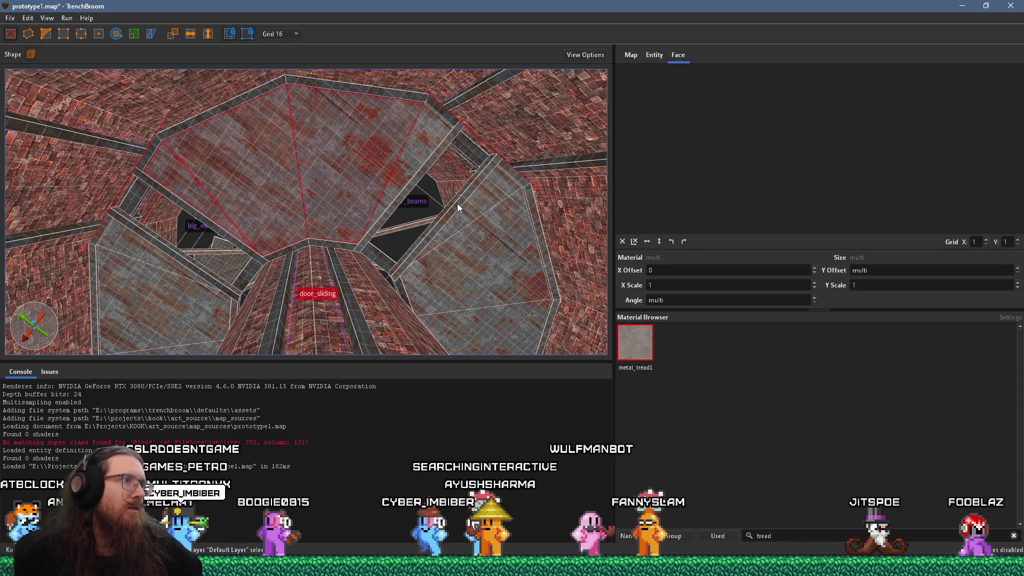
{"action": "scroll", "coordinate": [457, 205], "scroll_direction": "up", "scroll_amount": 8}
{"action": "mouse_move", "coordinate": [376, 262]}
{"action": "left_mouse_down"}
{"action": "mouse_move", "coordinate": [408, 167]}
{"action": "mouse_move", "coordinate": [243, 344]}
{"action": "mouse_move", "coordinate": [327, 269]}
{"action": "left_mouse_up"}
{"action": "left_click", "coordinate": [303, 183]}
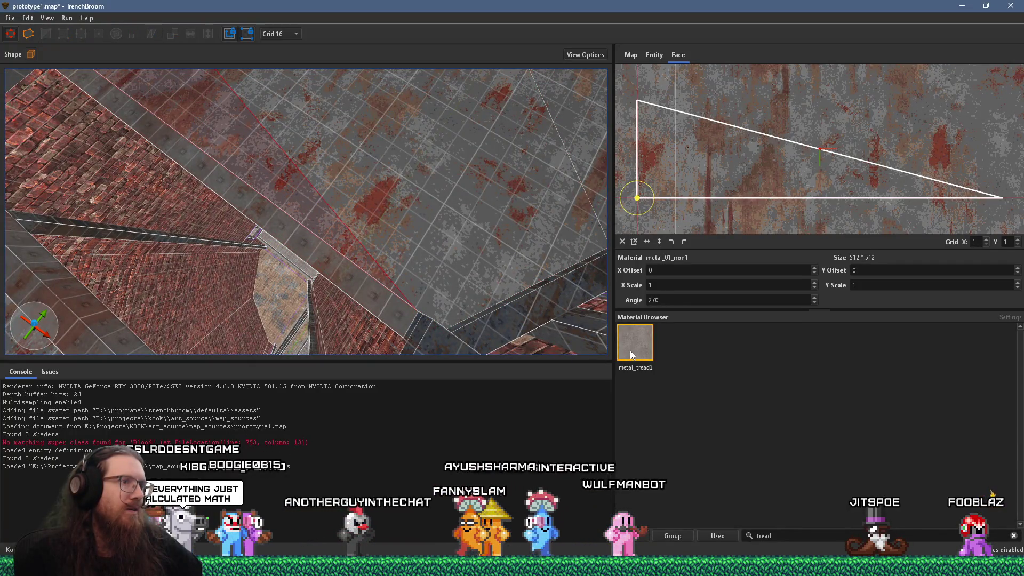
{"action": "left_click", "coordinate": [631, 333]}
Apply metal_tread1 to the shaft's floor faces, check the stairs and shaft, and save the map
{"action": "mouse_move", "coordinate": [474, 251]}
{"action": "left_mouse_down"}
{"action": "mouse_move", "coordinate": [340, 331]}
{"action": "mouse_move", "coordinate": [308, 274]}
{"action": "left_mouse_up"}
{"action": "left_click", "coordinate": [570, 213], "text": "alt"}
{"action": "left_click_drag", "start_coordinate": [569, 214], "coordinate": [240, 229]}
{"action": "left_click", "coordinate": [369, 254], "text": "shift"}
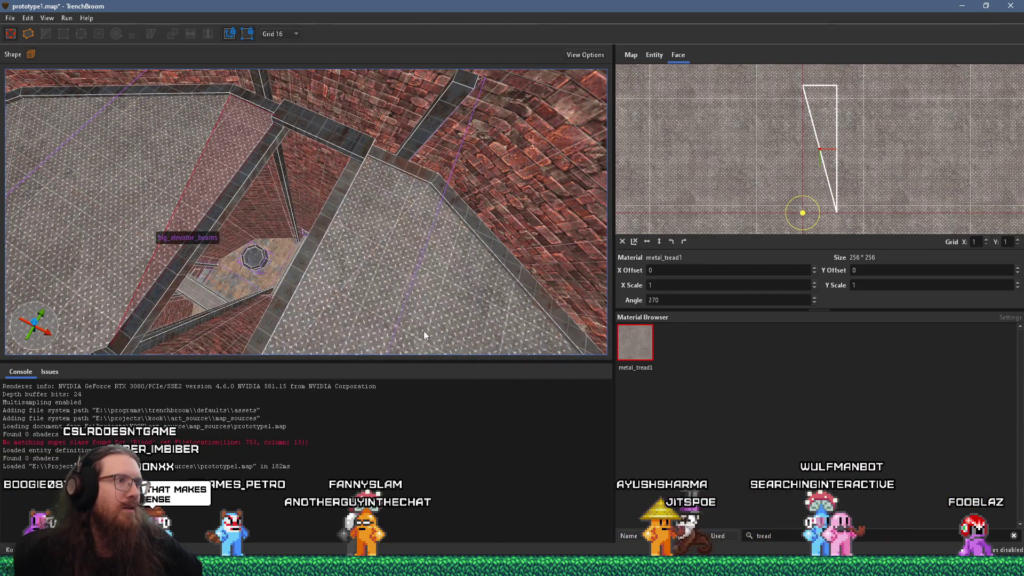
{"action": "left_click_drag", "start_coordinate": [370, 254], "coordinate": [470, 288]}
{"action": "mouse_move", "coordinate": [413, 123]}
{"action": "left_mouse_down"}
{"action": "mouse_move", "coordinate": [299, 224]}
{"action": "mouse_move", "coordinate": [197, 293]}
{"action": "mouse_move", "coordinate": [323, 209]}
{"action": "mouse_move", "coordinate": [528, 288]}
{"action": "mouse_move", "coordinate": [222, 155]}
{"action": "left_mouse_up"}
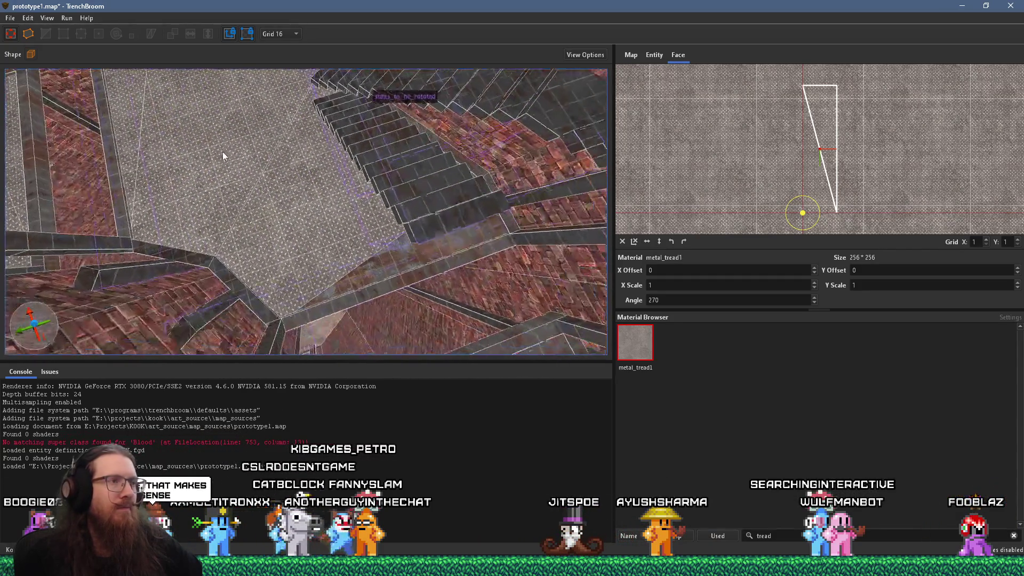
{"action": "mouse_move", "coordinate": [400, 258]}
{"action": "left_mouse_down"}
{"action": "mouse_move", "coordinate": [419, 245]}
{"action": "mouse_move", "coordinate": [179, 167]}
{"action": "mouse_move", "coordinate": [198, 216]}
{"action": "left_mouse_up"}
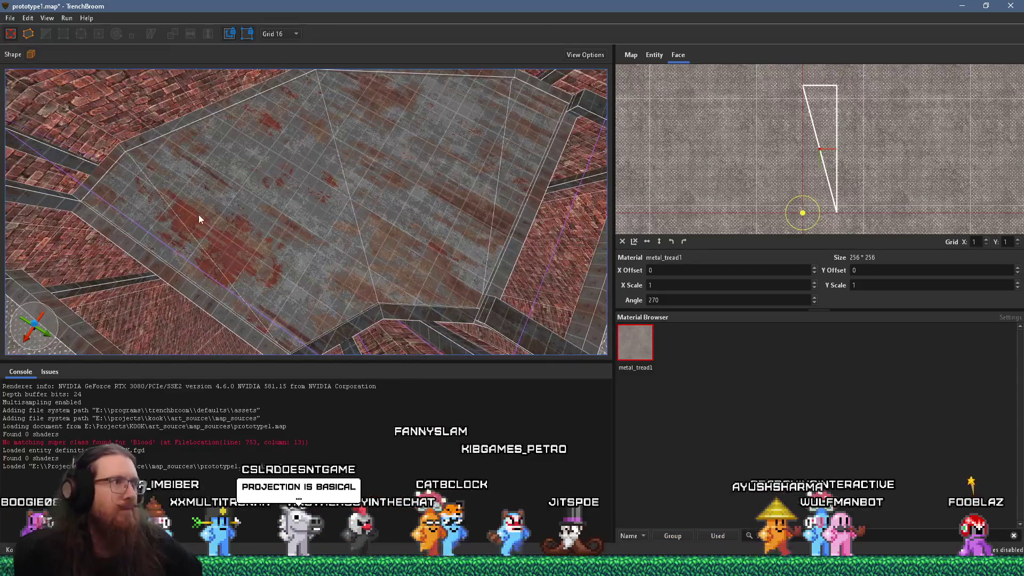
{"action": "mouse_move", "coordinate": [503, 149]}
{"action": "left_mouse_down"}
{"action": "mouse_move", "coordinate": [552, 116]}
{"action": "mouse_move", "coordinate": [474, 213]}
{"action": "mouse_move", "coordinate": [361, 284]}
{"action": "mouse_move", "coordinate": [338, 286]}
{"action": "mouse_move", "coordinate": [334, 263]}
{"action": "mouse_move", "coordinate": [475, 248]}
{"action": "mouse_move", "coordinate": [361, 245]}
{"action": "mouse_move", "coordinate": [320, 300]}
{"action": "mouse_move", "coordinate": [342, 286]}
{"action": "mouse_move", "coordinate": [158, 113]}
{"action": "left_mouse_up"}
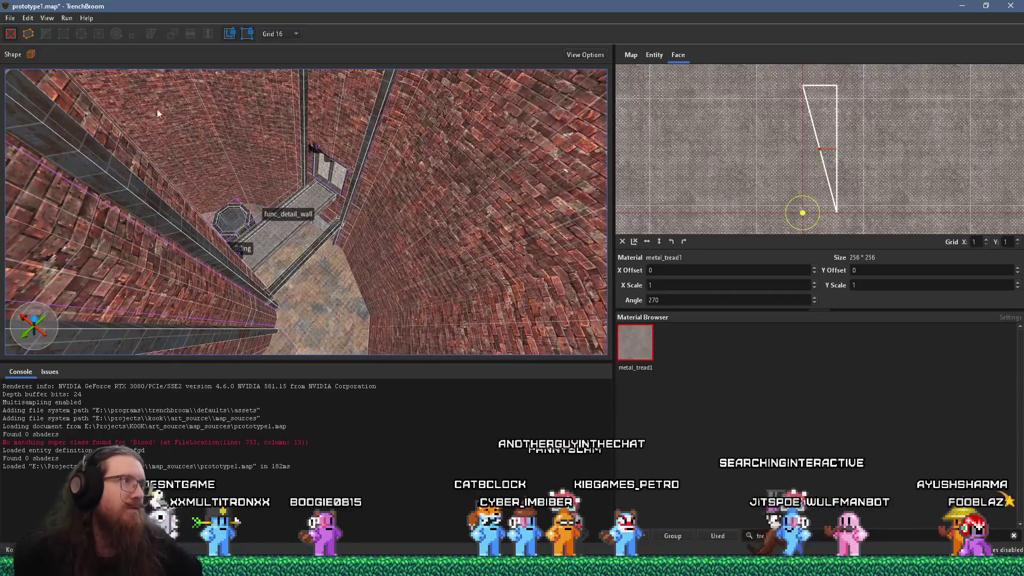
{"action": "left_click", "coordinate": [10, 18]}
Save prototype1.map, compile it with the qbsp profile, and close the finished compile window
{"action": "left_click", "coordinate": [32, 69]}
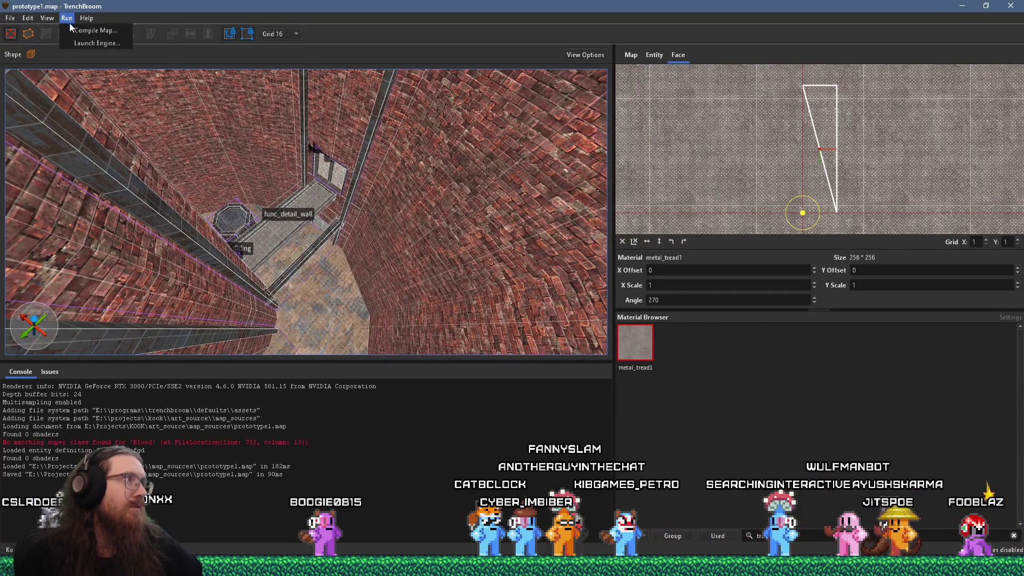
{"action": "left_click", "coordinate": [72, 30]}
{"action": "left_click", "coordinate": [649, 427]}
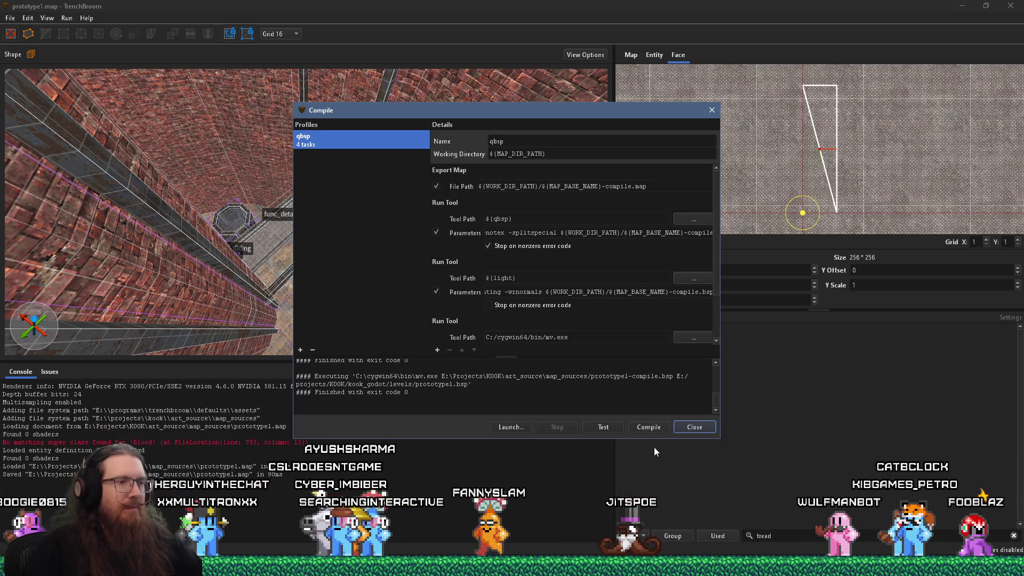
{"action": "left_click", "coordinate": [695, 427]}
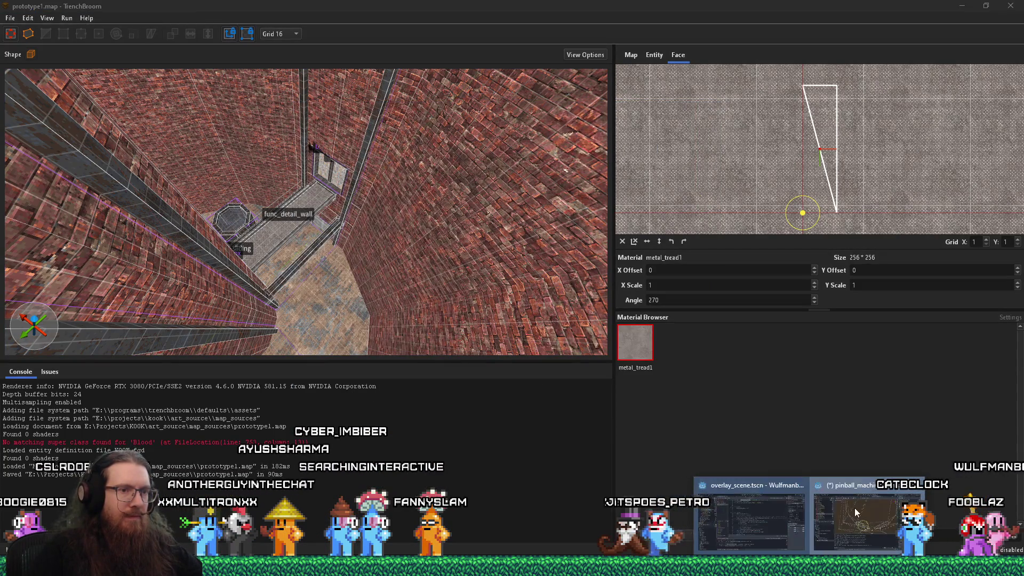
Run KOOK from Godot and load 'map prototype1' in its console, resuming past the typo's breakpoint
{"action": "left_click", "coordinate": [854, 508]}
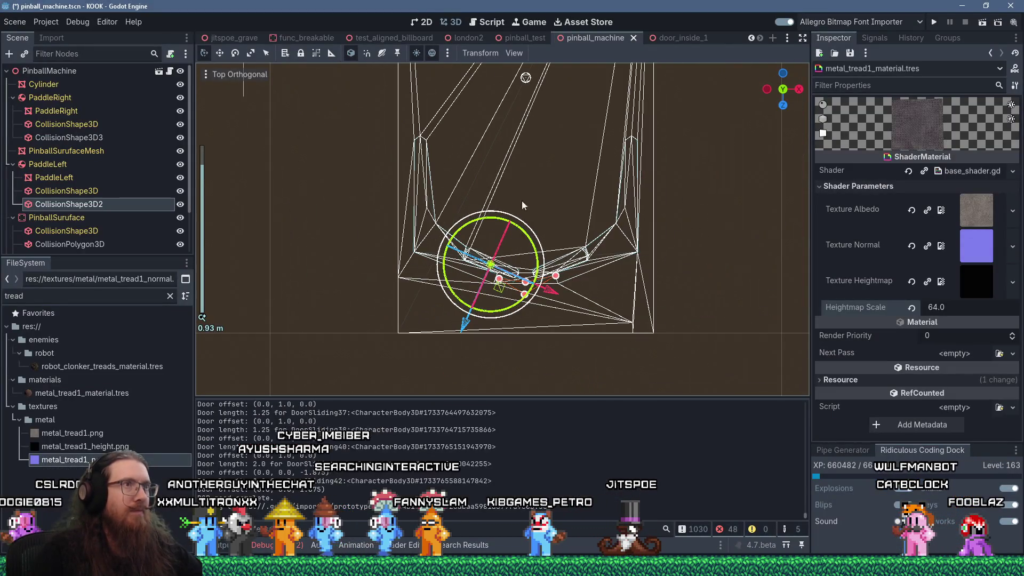
{"action": "left_click", "coordinate": [933, 21]}
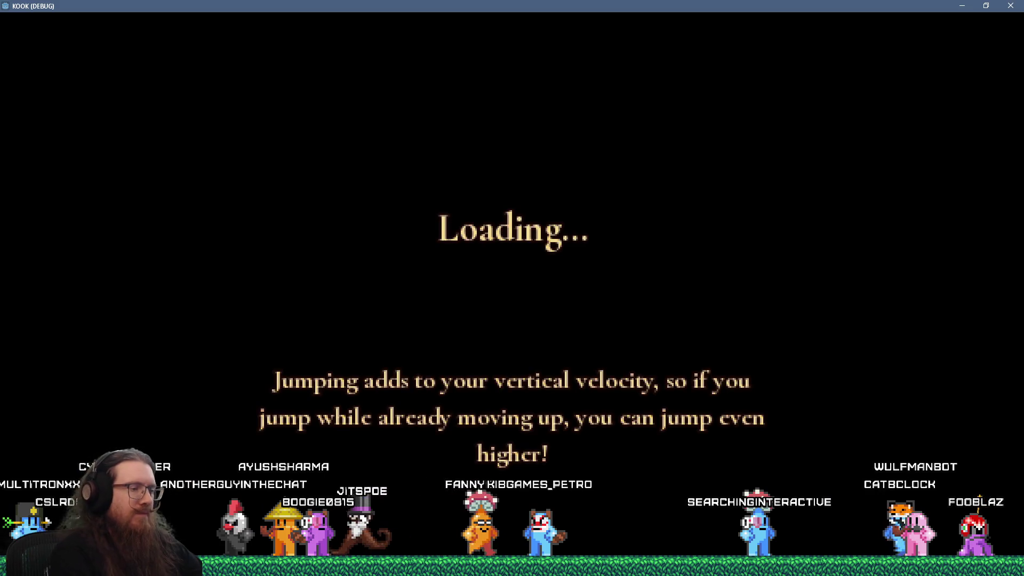
{"action": "type", "text": "map prototype11"}
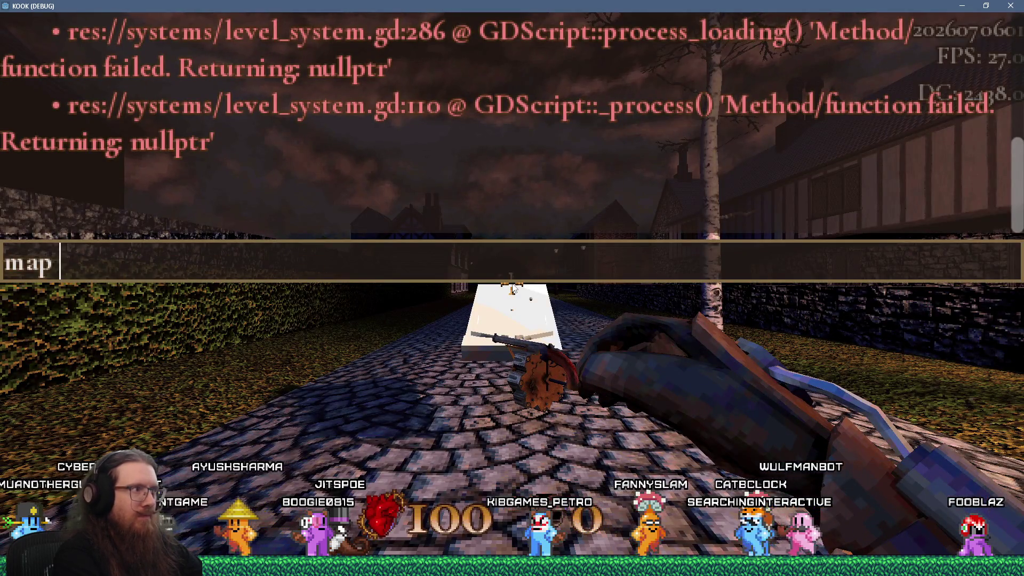
{"action": "key", "text": "Return"}
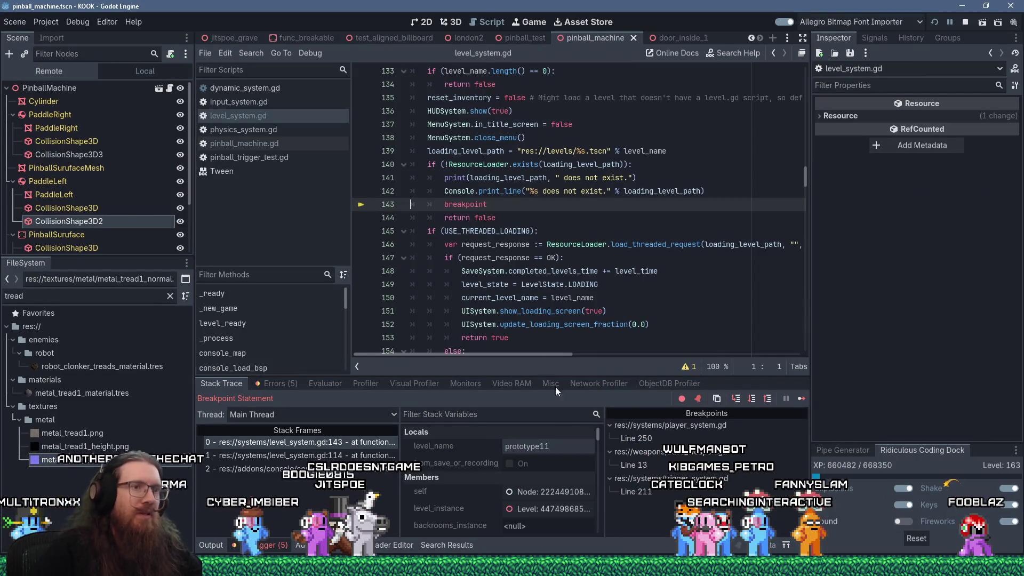
{"action": "left_click", "coordinate": [801, 398]}
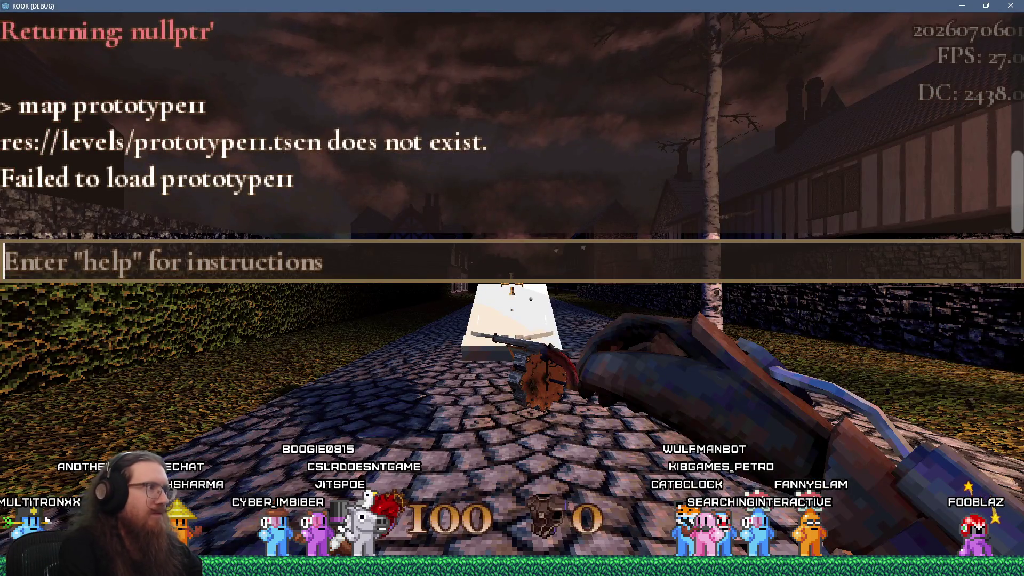
{"action": "type", "text": "map prototype1"}
{"action": "key", "text": "Return"}
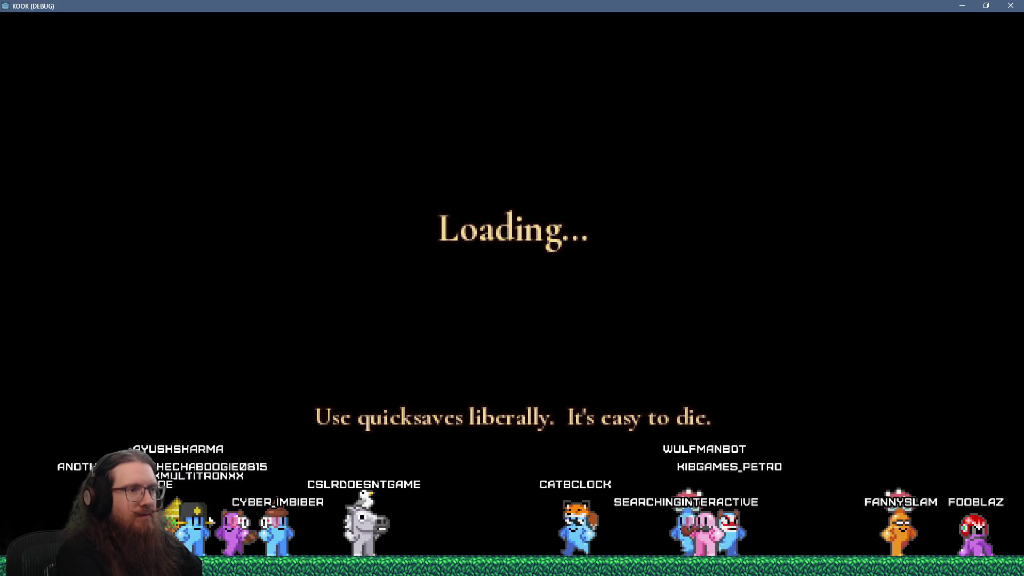
Enable notarget and noclip in the console, then fly through the courtyard to the key door
{"action": "key", "text": "grave"}
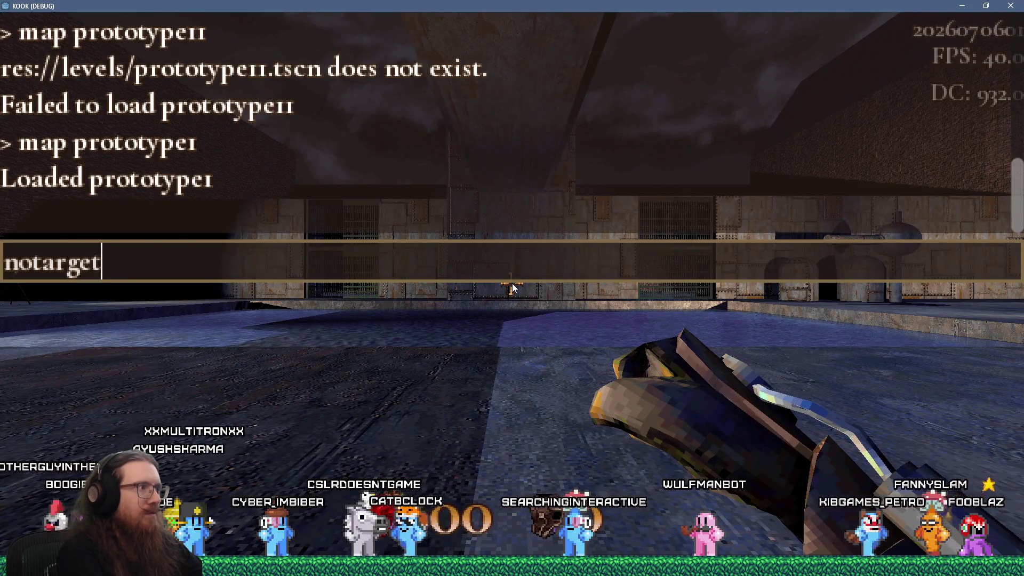
{"action": "key", "text": "Return"}
{"action": "type", "text": "noc"}
{"action": "key", "text": "Return"}
{"action": "key", "text": "grave"}
{"action": "key", "text": "w"}
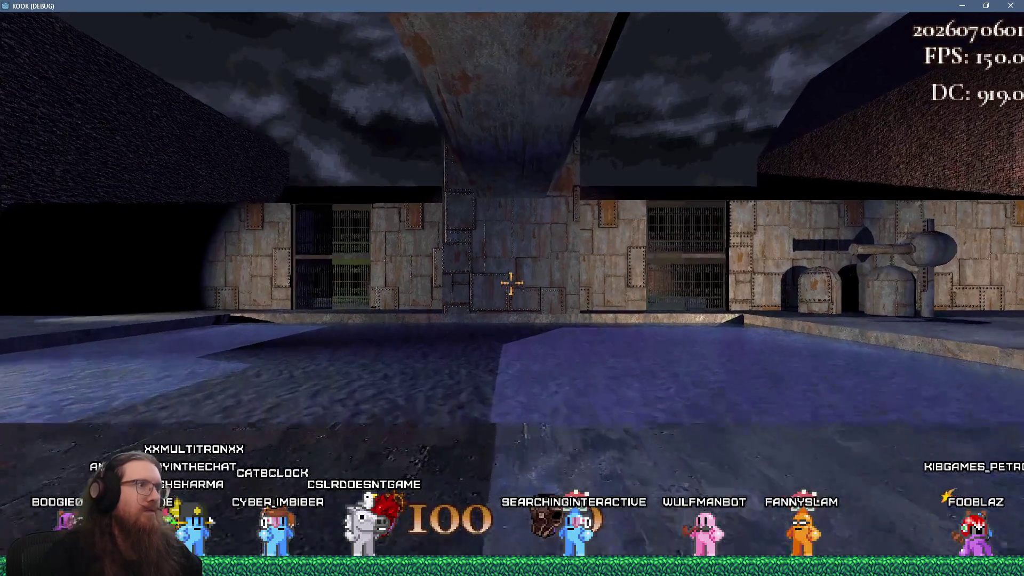
{"action": "key", "text": "w"}
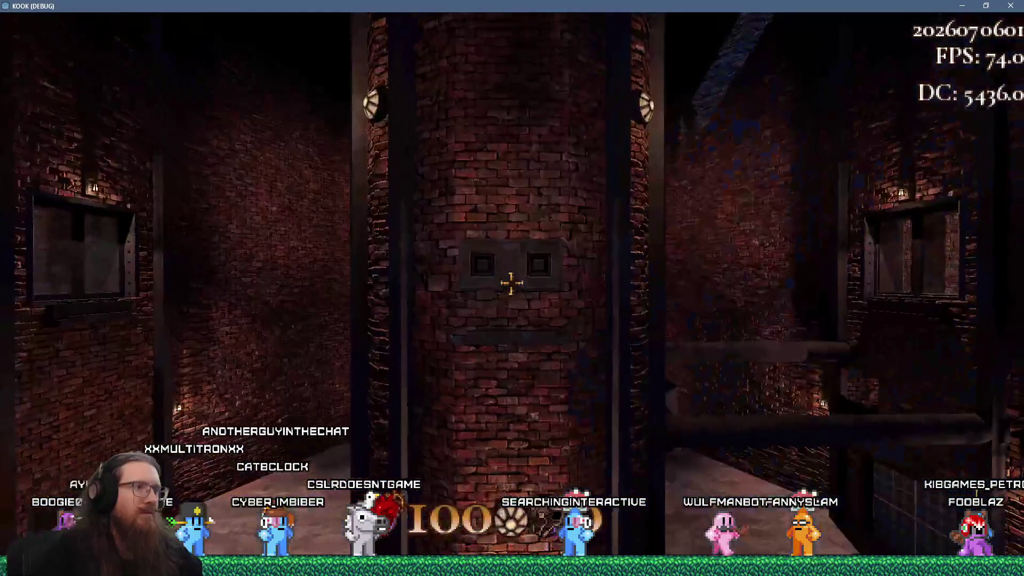
{"action": "key", "text": "w"}
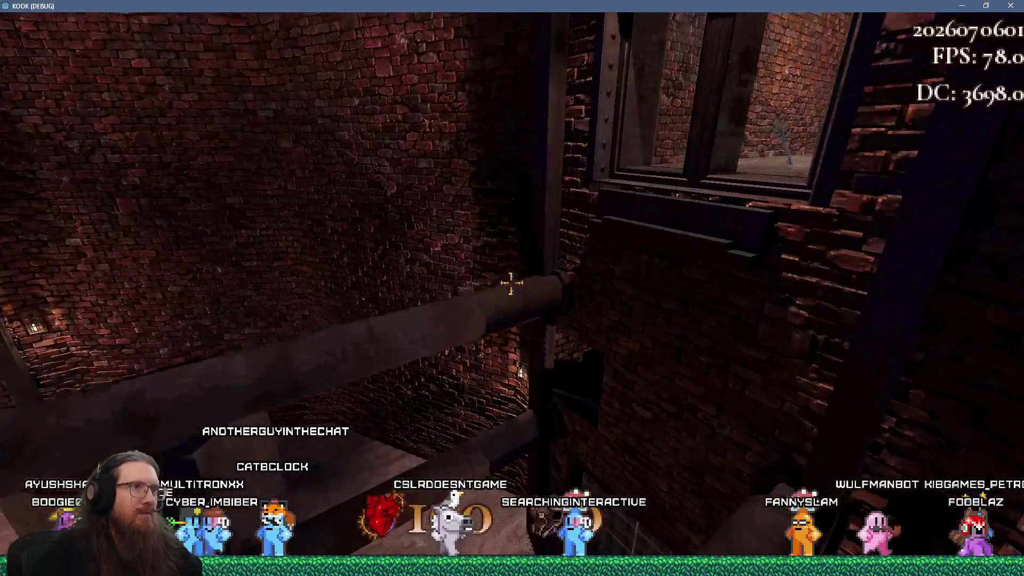
{"action": "key", "text": "w"}
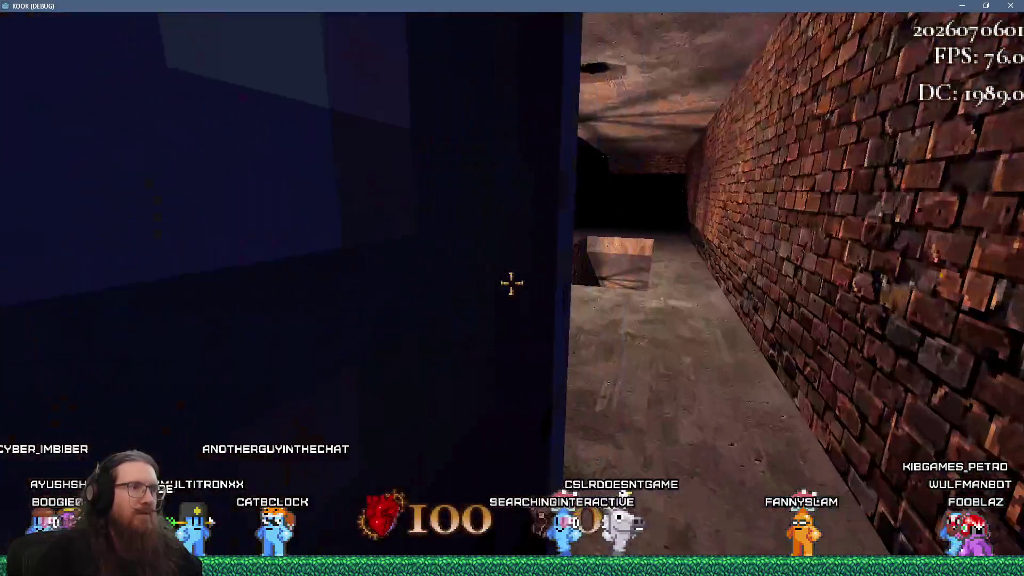
Turn noclip off and walk through the doorway onto the long stone walkway
{"action": "key", "text": "grave"}
{"action": "type", "text": "noclip"}
{"action": "key", "text": "Return"}
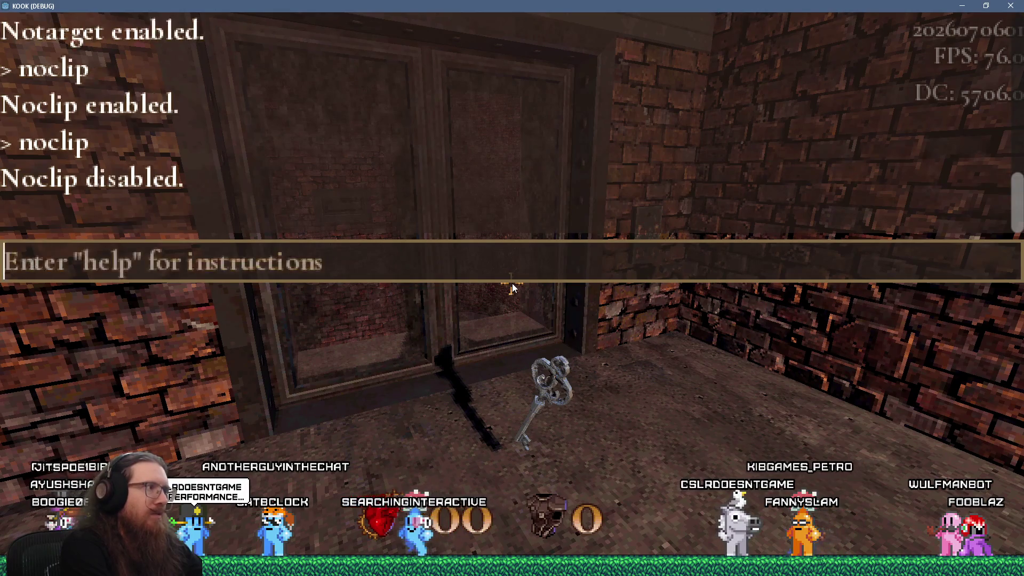
{"action": "key", "text": "grave"}
{"action": "key", "text": "w"}
{"action": "key", "text": "w"}
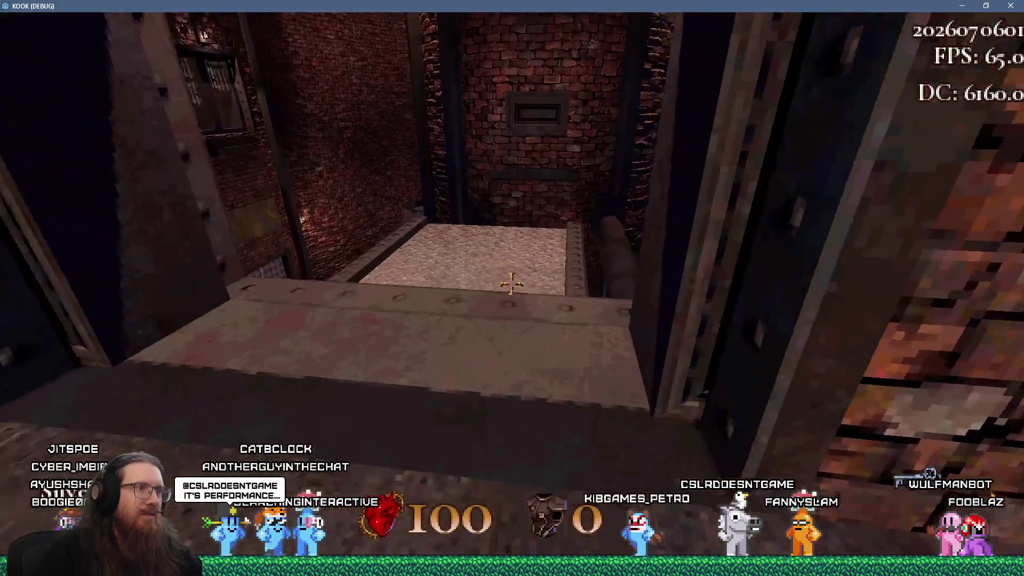
{"action": "key", "text": "w"}
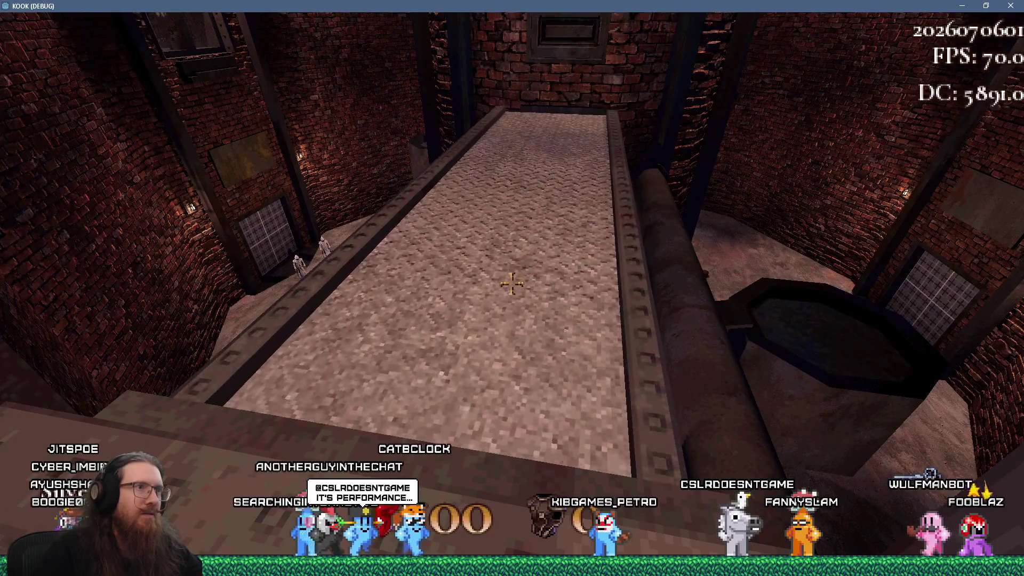
{"action": "key", "text": "w"}
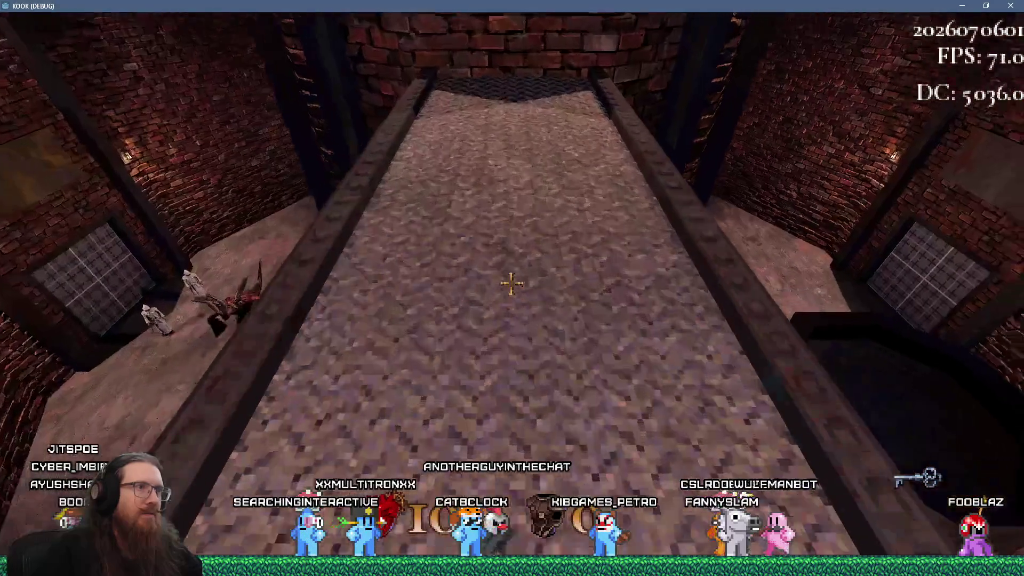
Walk the tread walkway to its end and back, drop into the next room, and open the console
{"action": "key", "text": "w"}
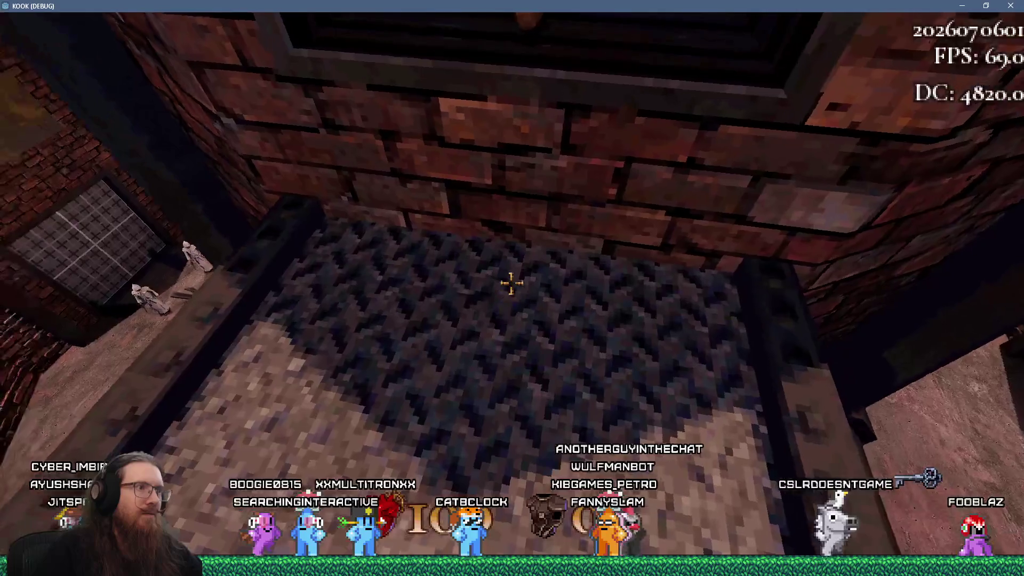
{"action": "mouse_move", "coordinate": [512, 284]}
{"action": "key", "text": "w"}
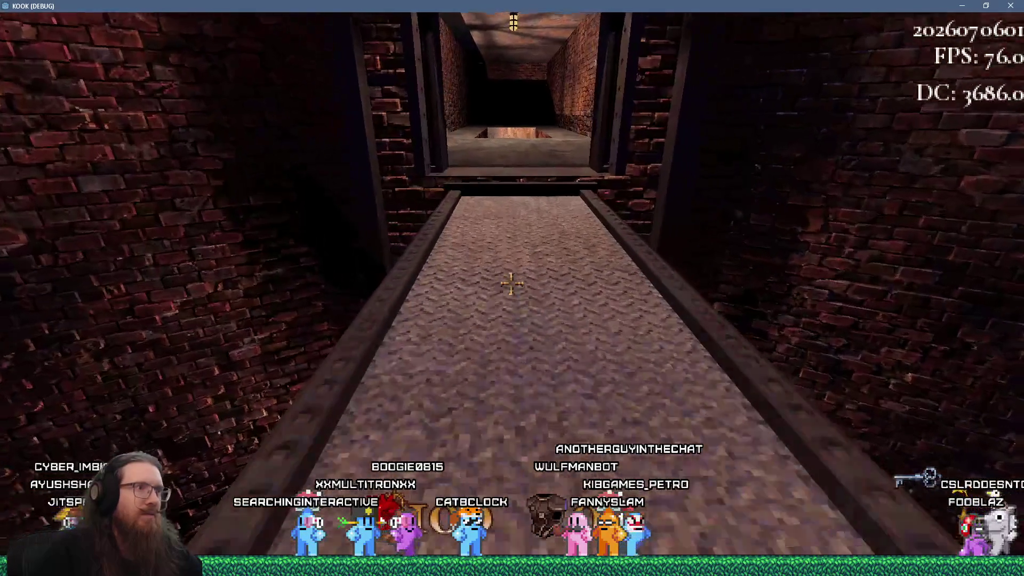
{"action": "key", "text": "w"}
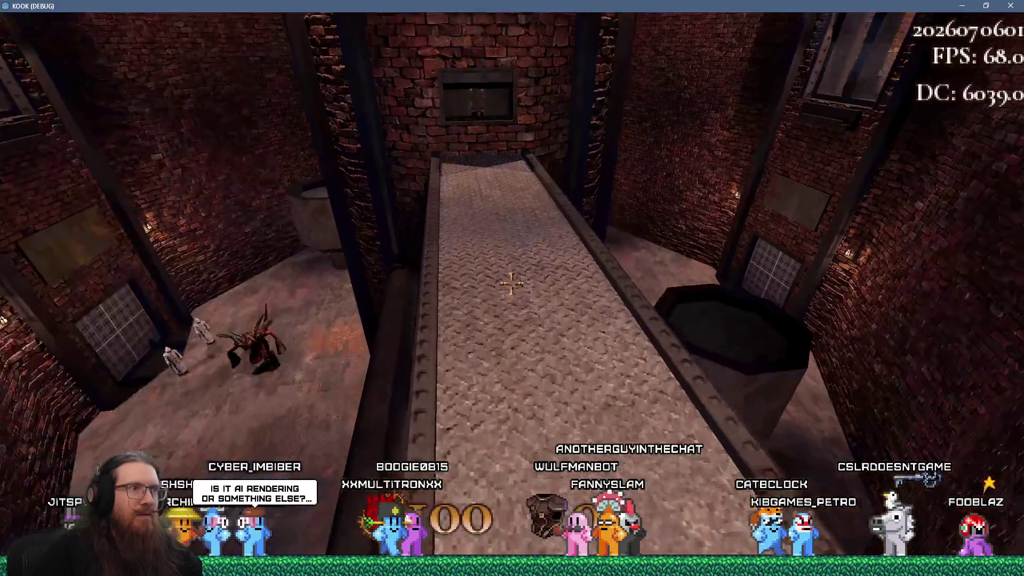
{"action": "key", "text": "w"}
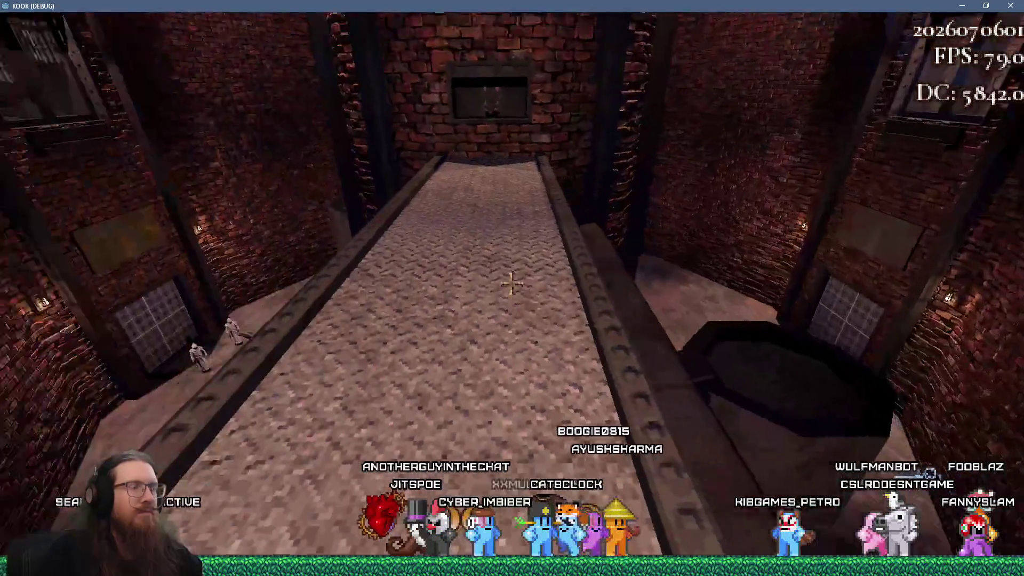
{"action": "key", "text": "w"}
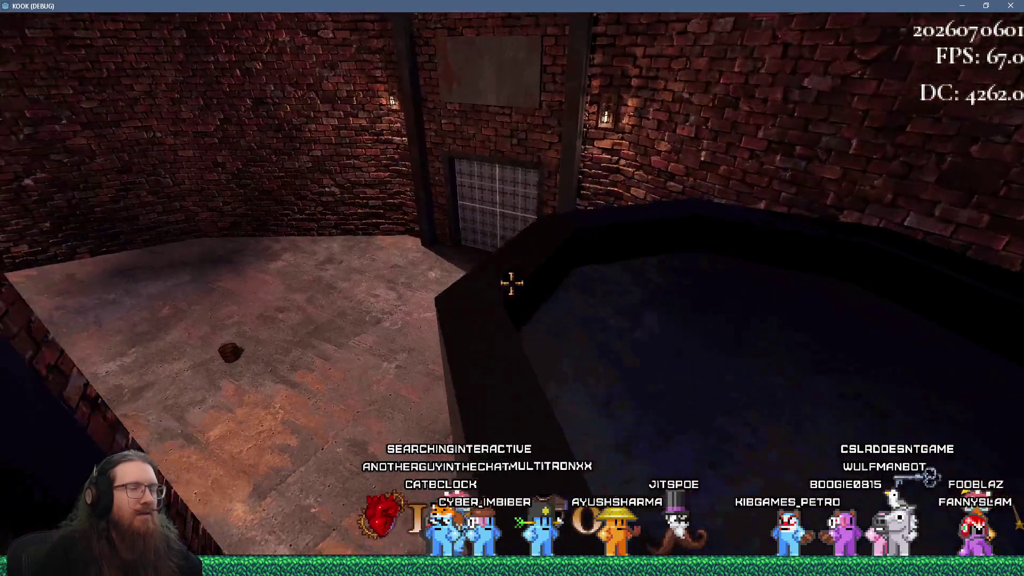
{"action": "key", "text": "grave"}
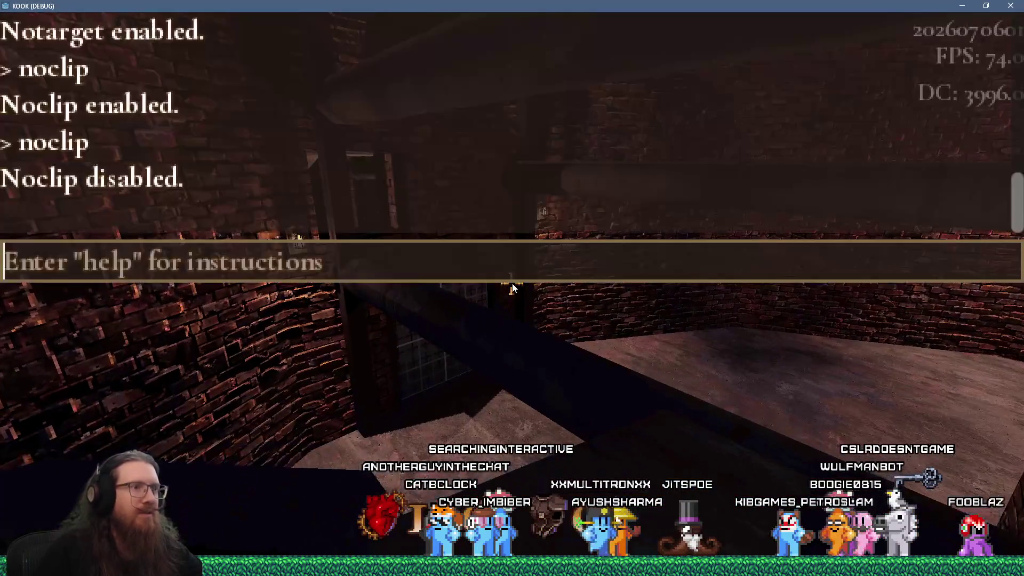
Quit the game and switch KOOK metal tread 1 in Filter Forge back to its Default preset
{"action": "type", "text": "quit"}
{"action": "key", "text": "Return"}
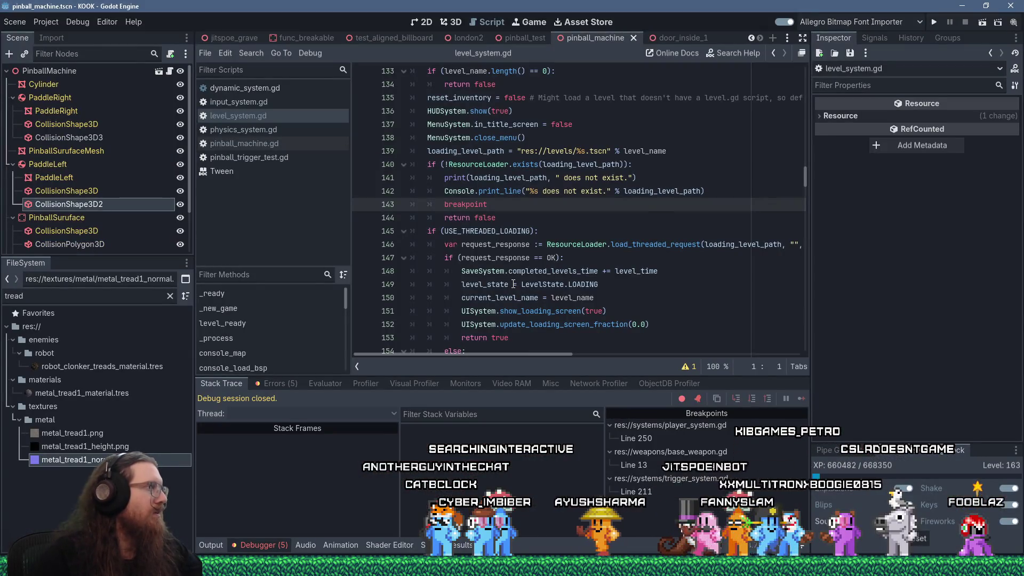
{"action": "key", "text": "alt+Tab"}
{"action": "key", "text": "alt+Tab"}
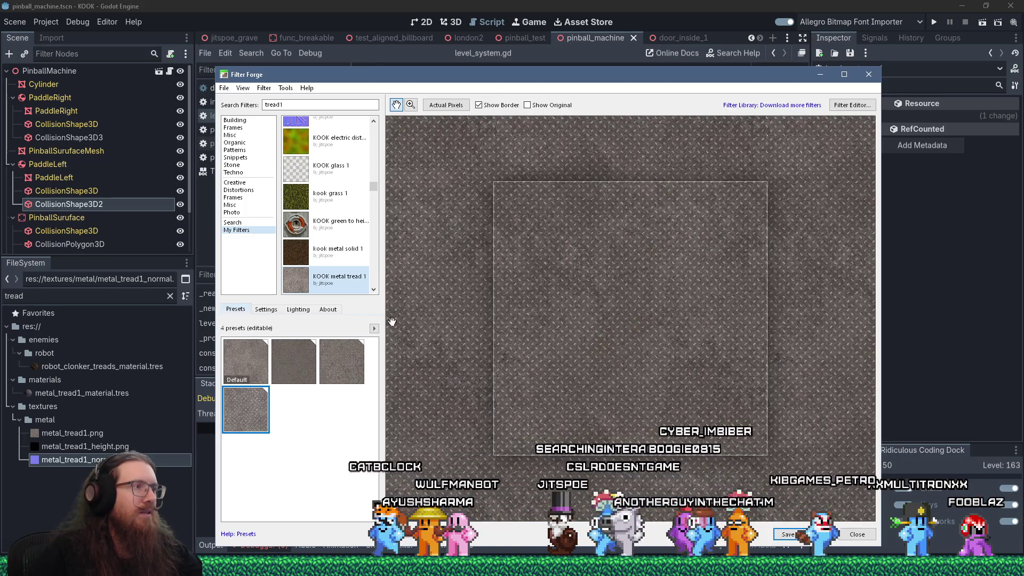
{"action": "left_click", "coordinate": [253, 350]}
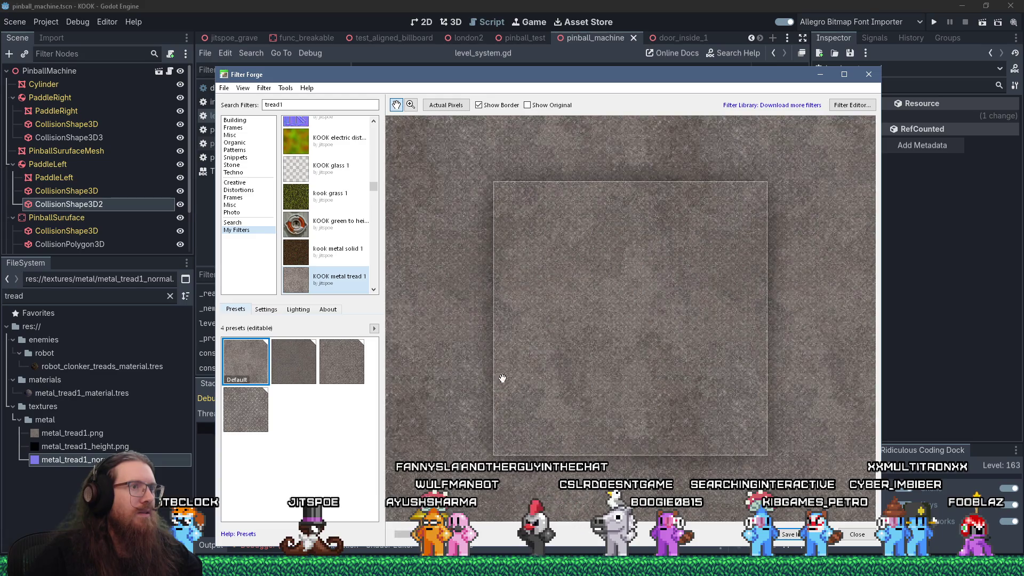
{"action": "scroll", "coordinate": [530, 358], "scroll_direction": "up", "scroll_amount": 2}
{"action": "scroll", "coordinate": [530, 358], "scroll_direction": "down", "scroll_amount": 3}
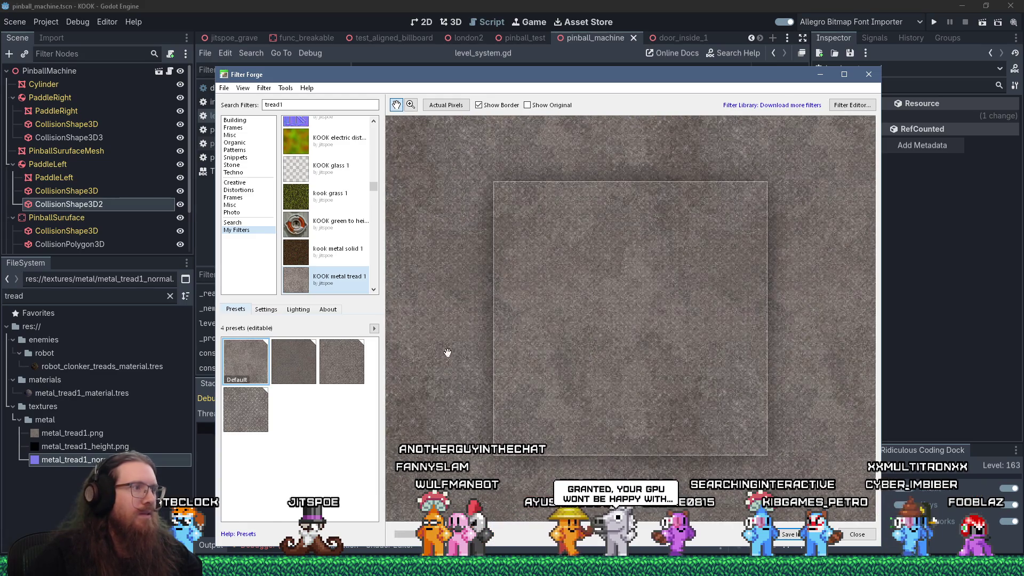
In the Lighting settings, drag the environment Brightness down from 220, trying lower values
{"action": "left_click", "coordinate": [298, 310]}
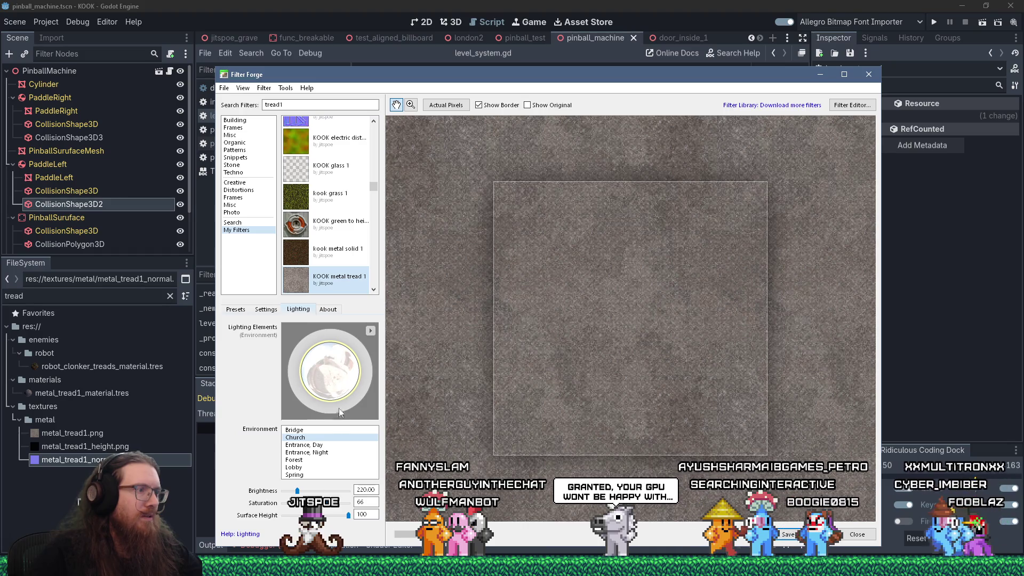
{"action": "left_click_drag", "start_coordinate": [297, 493], "coordinate": [281, 491]}
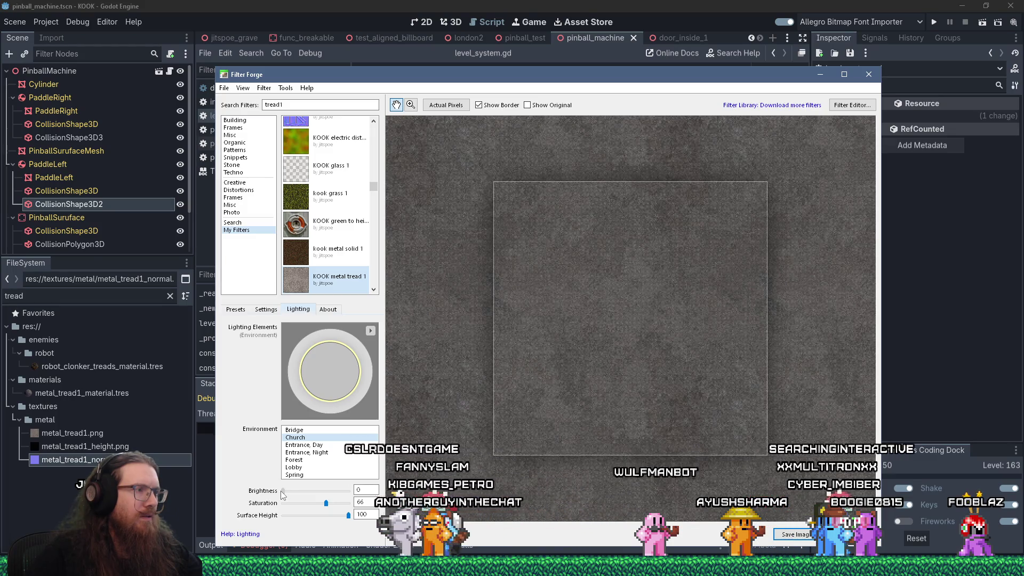
{"action": "left_click_drag", "start_coordinate": [282, 494], "coordinate": [286, 491]}
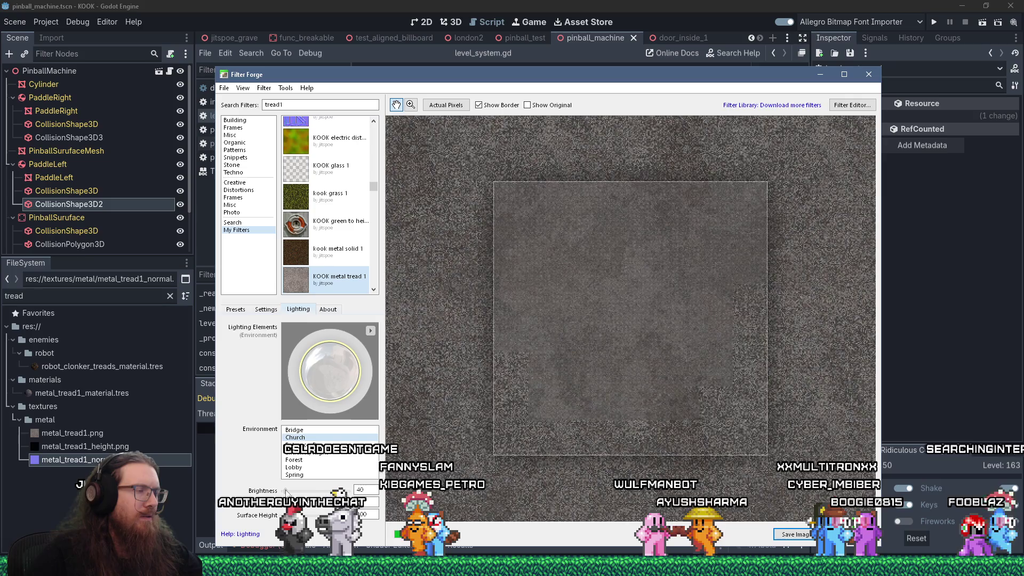
{"action": "left_click_drag", "start_coordinate": [286, 491], "coordinate": [289, 491]}
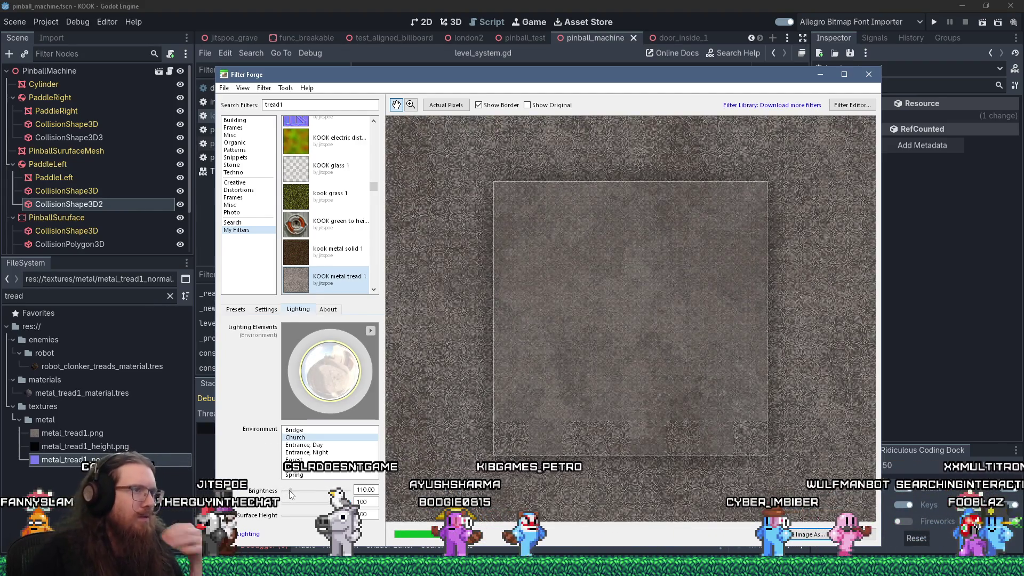
Set the Ambience light colour to near black
{"action": "left_click", "coordinate": [372, 369]}
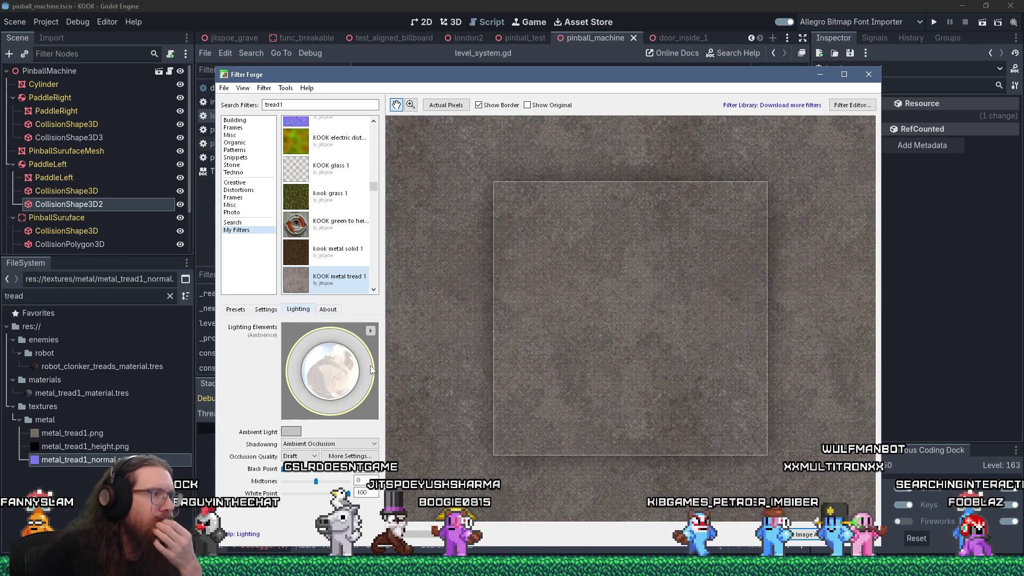
{"action": "left_click", "coordinate": [291, 431]}
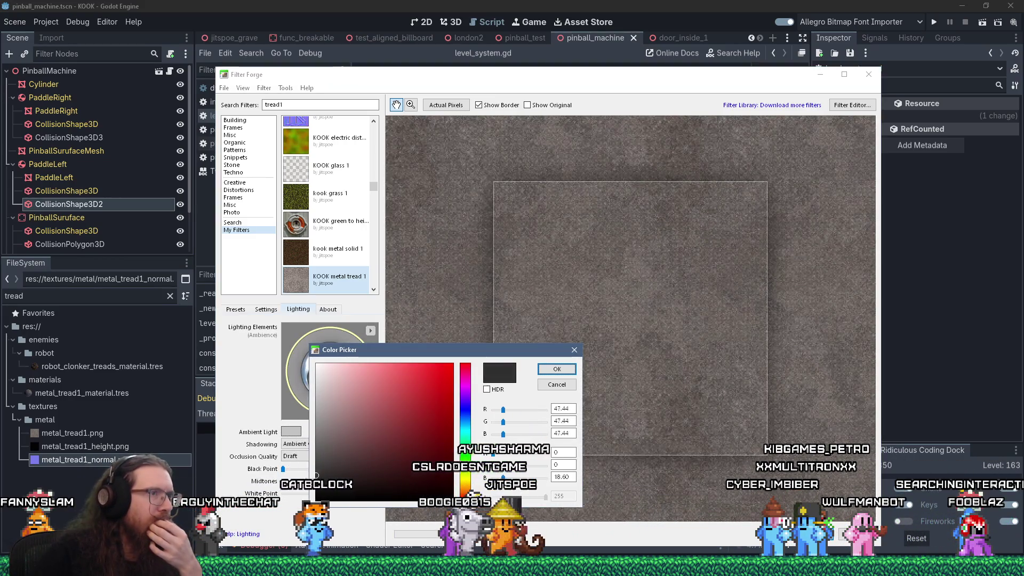
{"action": "left_click_drag", "start_coordinate": [317, 474], "coordinate": [295, 498]}
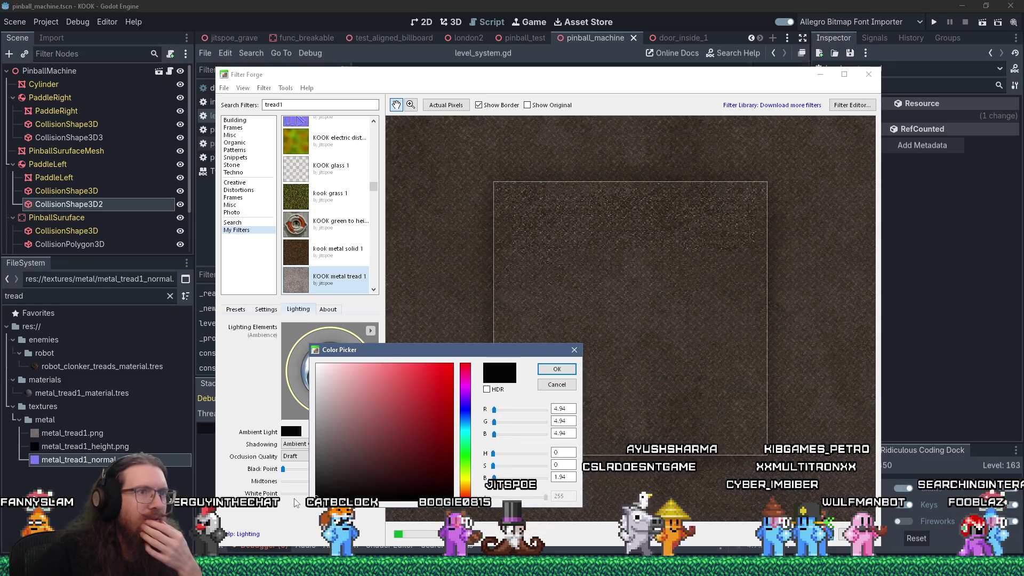
{"action": "left_click", "coordinate": [557, 369]}
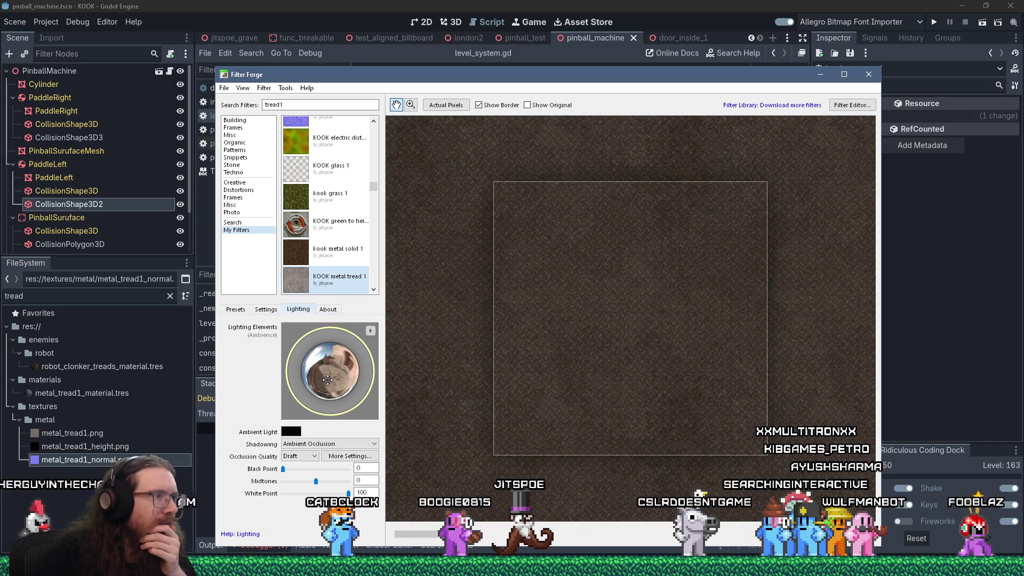
Raise the Environment brightness to 280
{"action": "left_click", "coordinate": [322, 416]}
{"action": "left_click_drag", "start_coordinate": [293, 486], "coordinate": [331, 501]}
{"action": "left_click", "coordinate": [341, 502]}
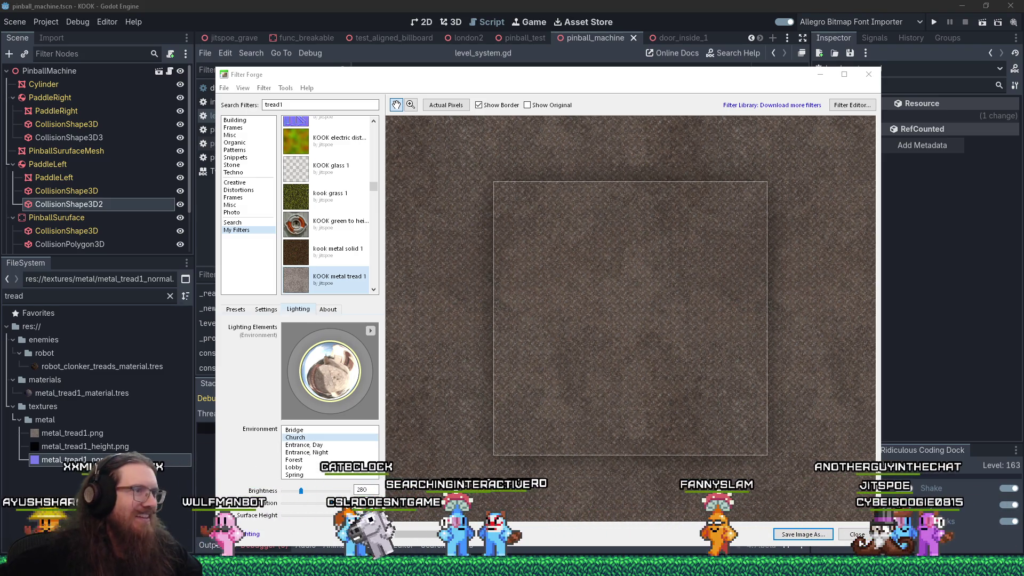
Rotate the environment lighting around the tread texture and lower its brightness to 70
{"action": "scroll", "coordinate": [572, 309], "scroll_direction": "up", "scroll_amount": 3}
{"action": "scroll", "coordinate": [572, 309], "scroll_direction": "down", "scroll_amount": 3}
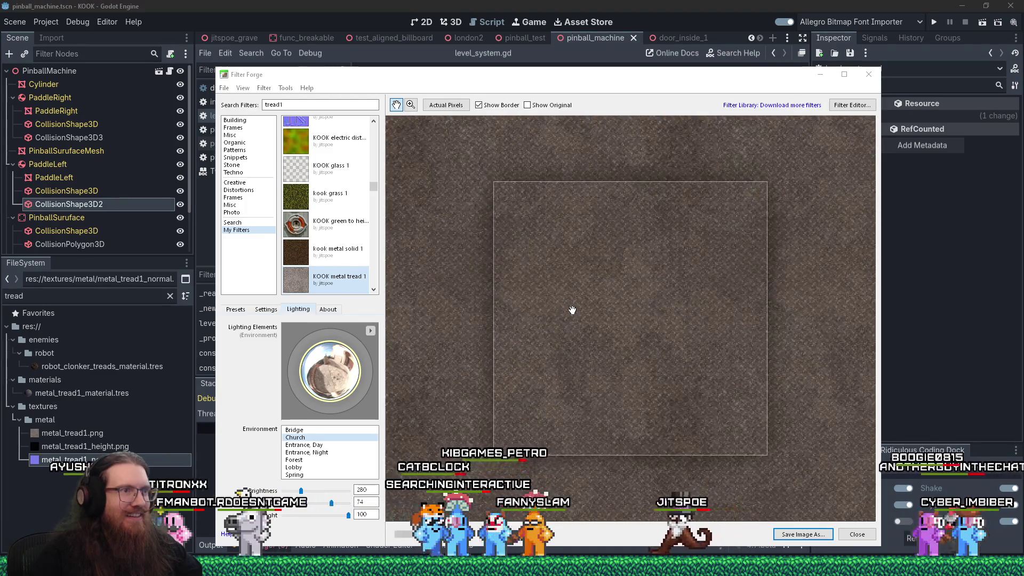
{"action": "scroll", "coordinate": [571, 309], "scroll_direction": "up", "scroll_amount": 2}
{"action": "left_click_drag", "start_coordinate": [344, 370], "coordinate": [360, 381]}
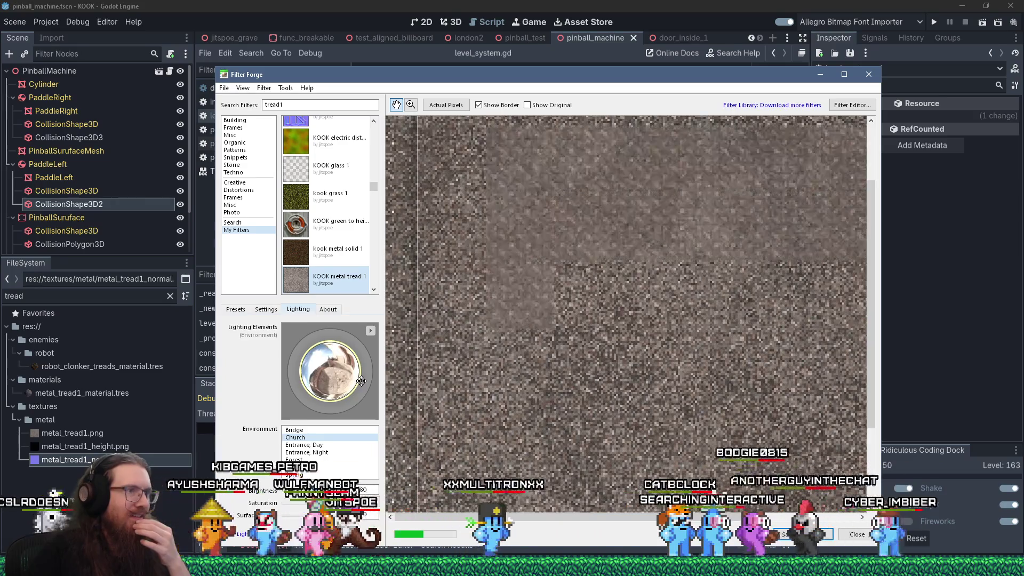
{"action": "scroll", "coordinate": [583, 366], "scroll_direction": "down", "scroll_amount": 2}
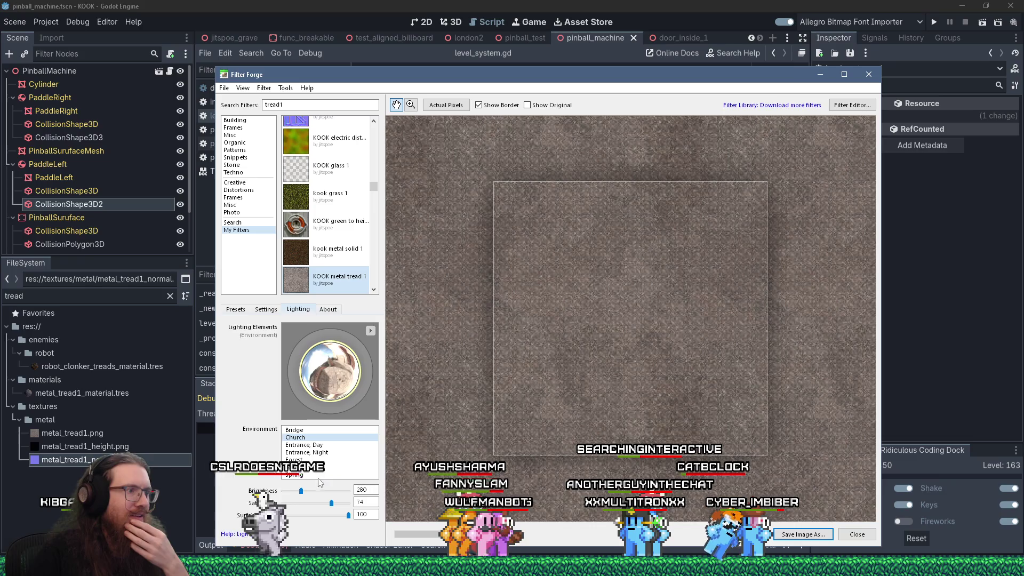
{"action": "left_click_drag", "start_coordinate": [301, 489], "coordinate": [289, 494]}
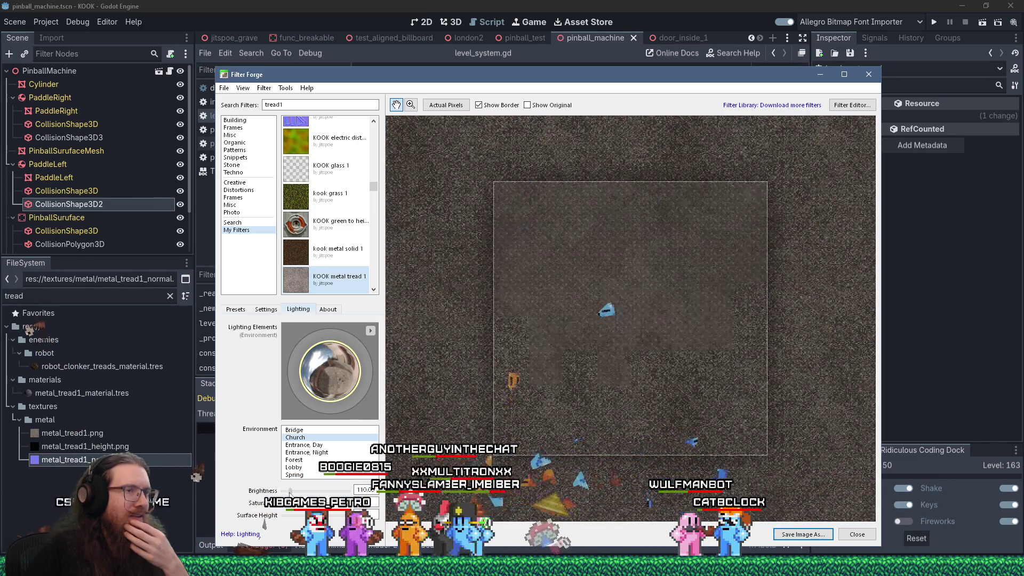
Set Ambience to Ambient Occlusion shadowing at Draft quality and bring up the Lighting Elements menu
{"action": "left_click", "coordinate": [349, 410]}
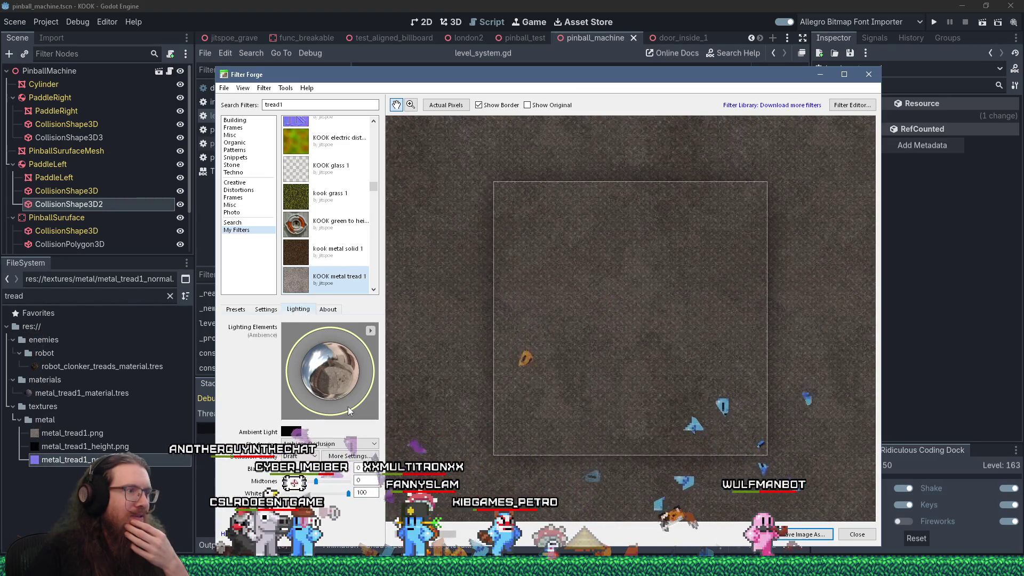
{"action": "left_click", "coordinate": [328, 443]}
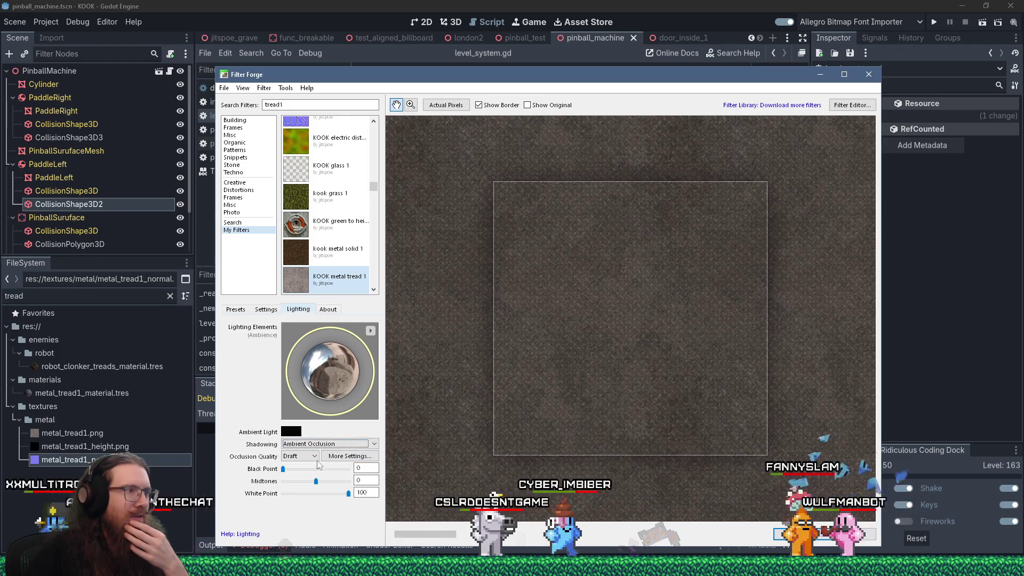
{"action": "left_click", "coordinate": [370, 331]}
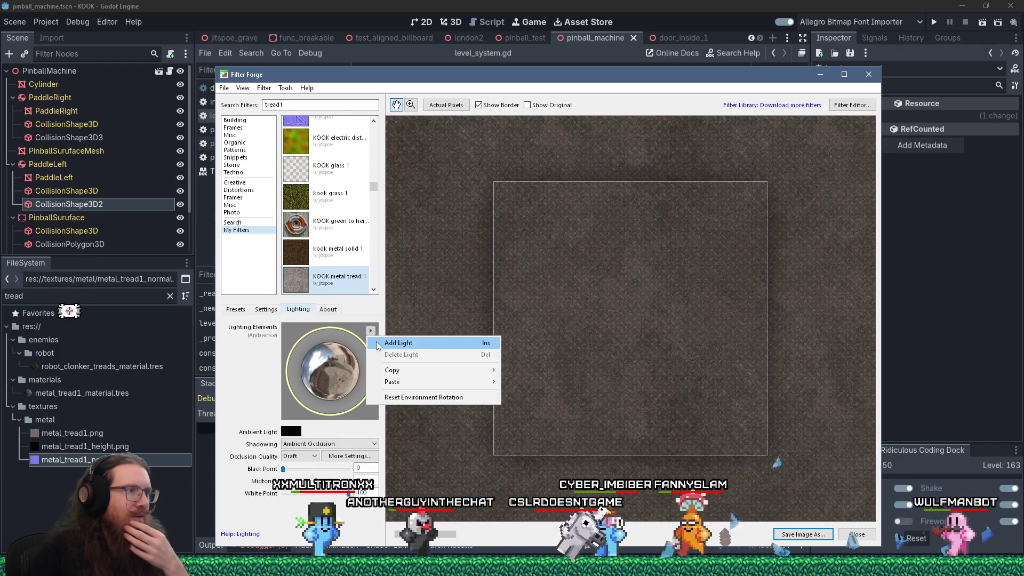
Add Light #1 with HDR colour RGB 2, 2, 2 and angle it to highlight the diamond tread
{"action": "left_click", "coordinate": [379, 345]}
{"action": "left_click_drag", "start_coordinate": [344, 339], "coordinate": [329, 329]}
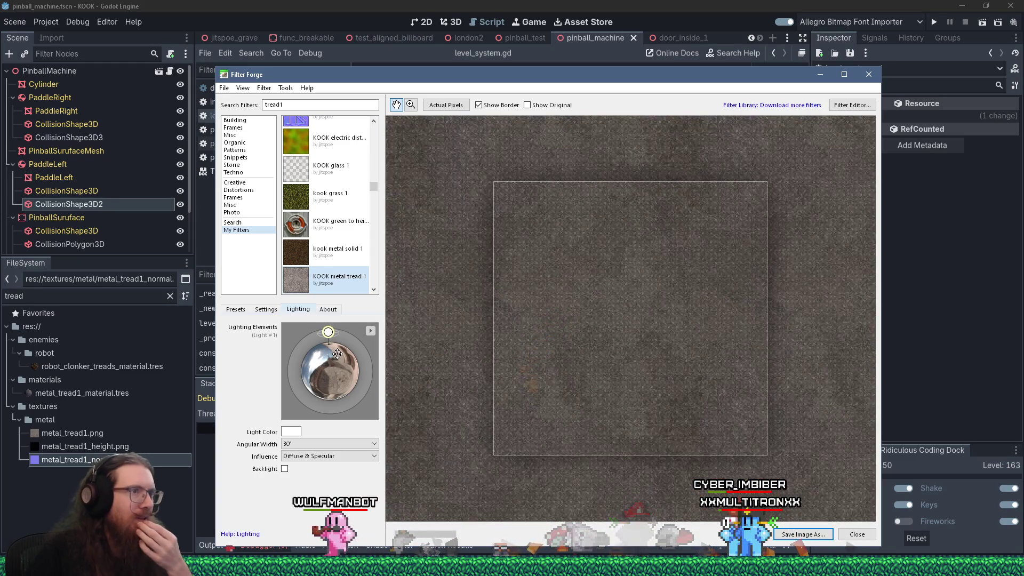
{"action": "left_click", "coordinate": [291, 432]}
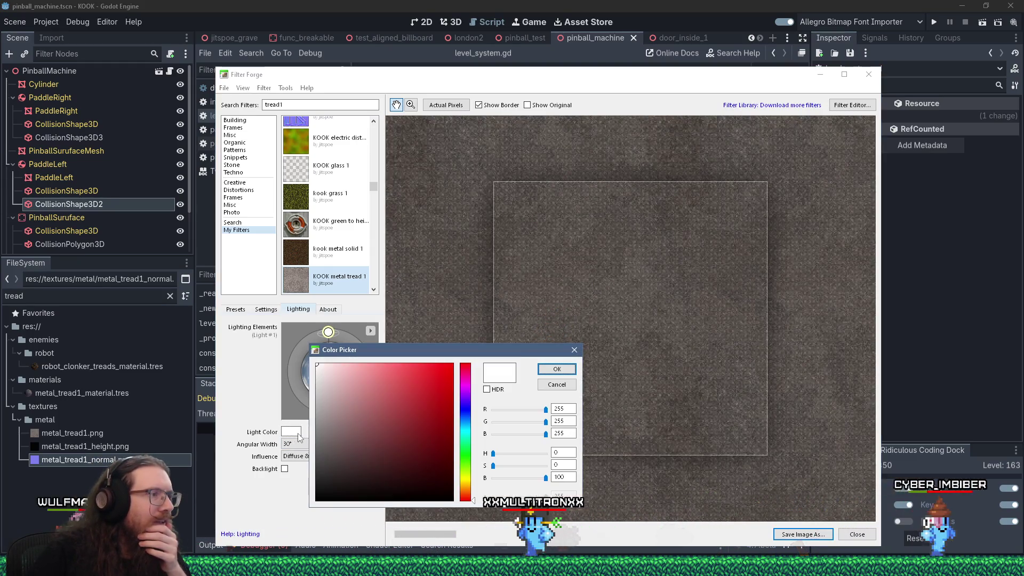
{"action": "left_click", "coordinate": [487, 389]}
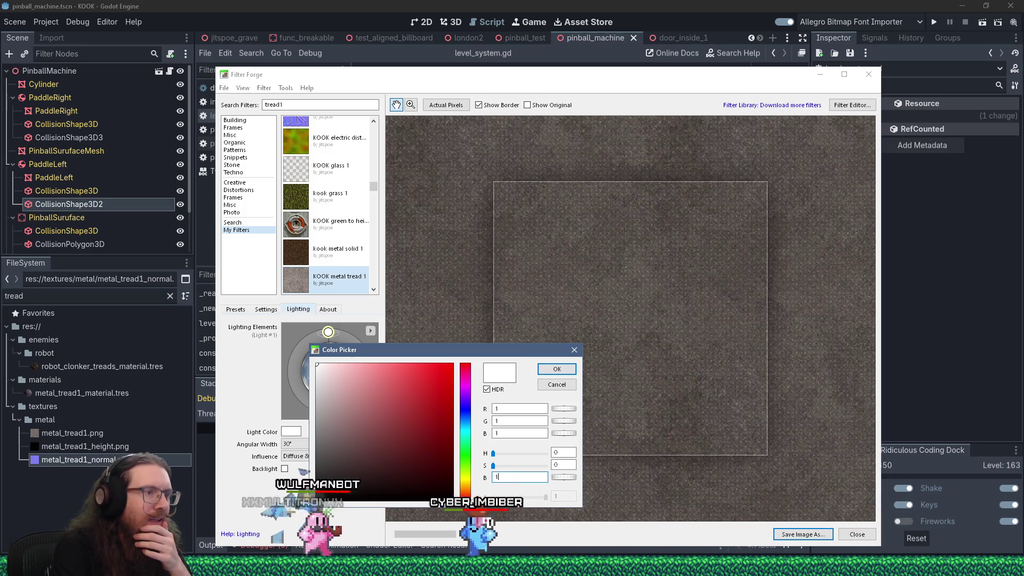
{"action": "type", "text": "0"}
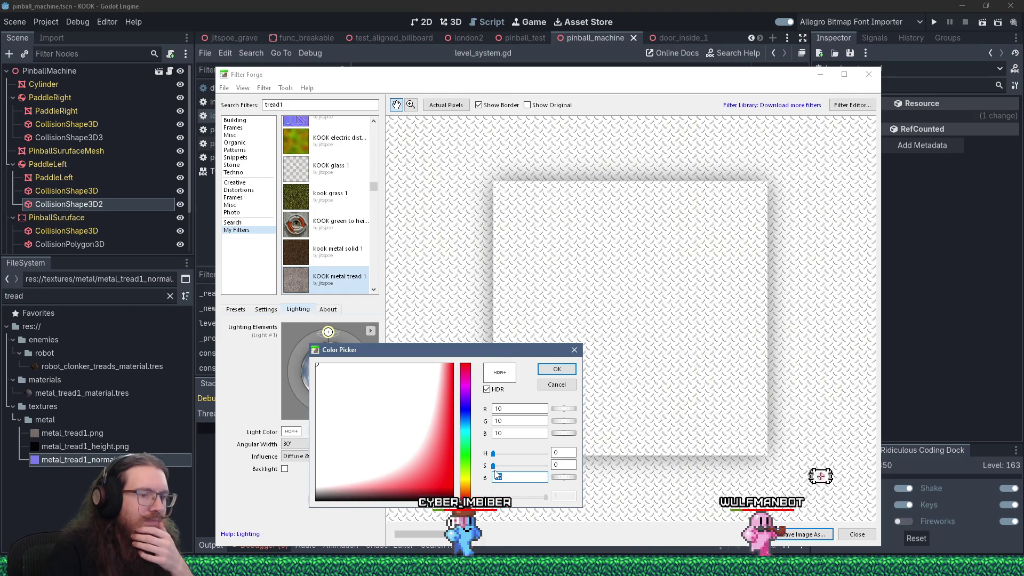
{"action": "type", "text": "2"}
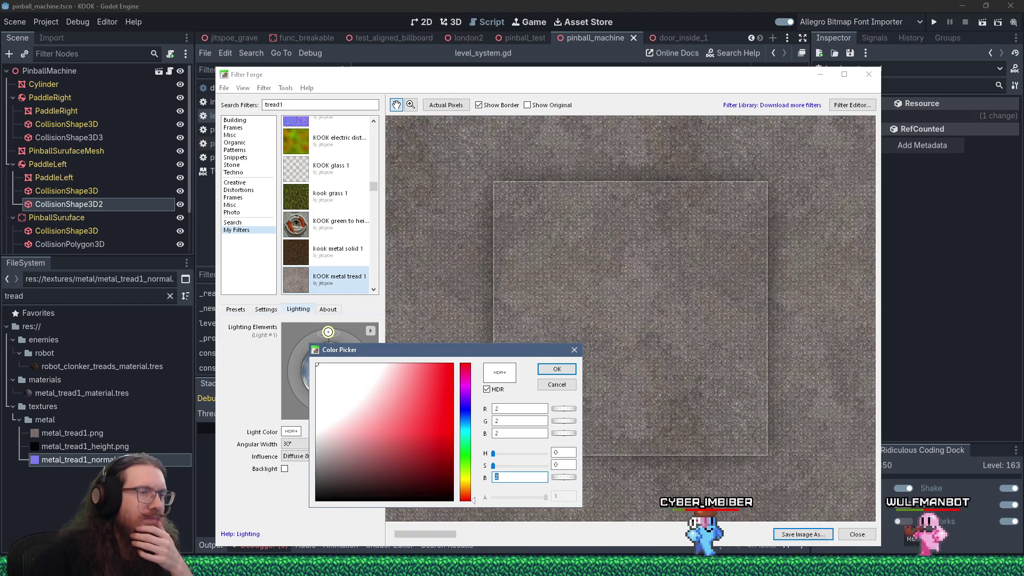
{"action": "left_click", "coordinate": [556, 369]}
{"action": "left_click_drag", "start_coordinate": [328, 332], "coordinate": [315, 334]}
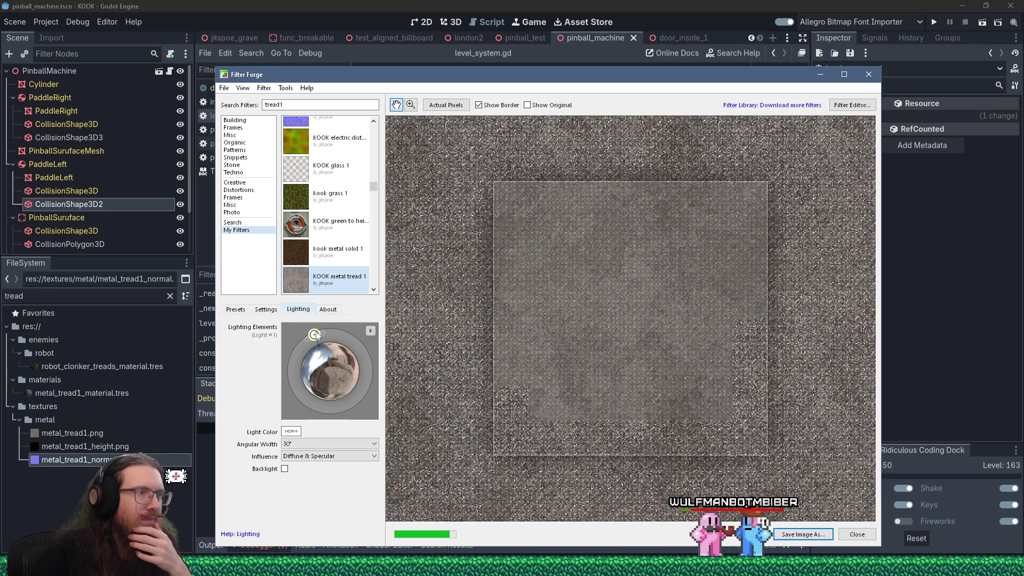
{"action": "left_click_drag", "start_coordinate": [314, 334], "coordinate": [313, 331]}
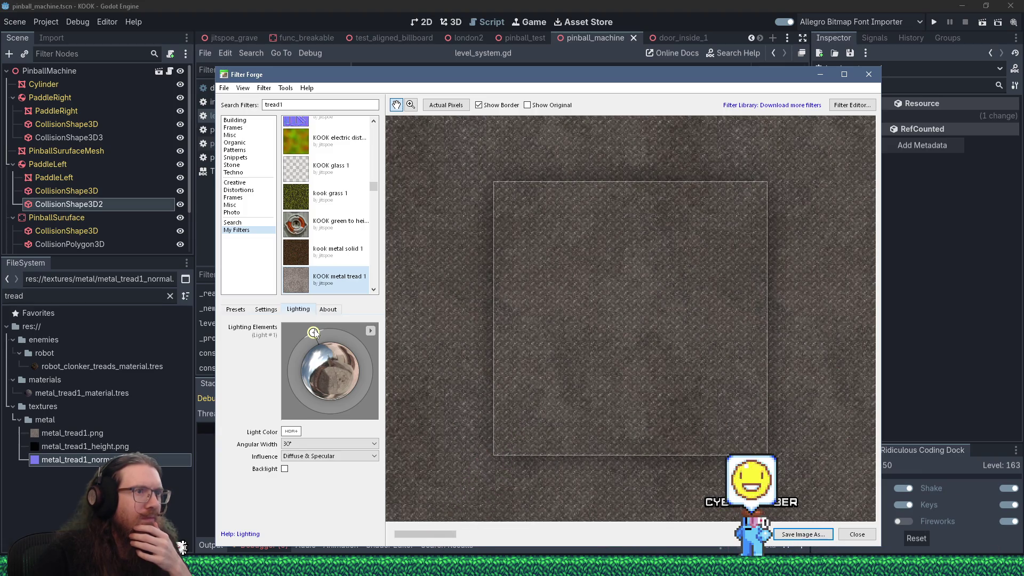
Add Light #2 low on the lighting sphere, then choose 'Edit this filter' for KOOK metal tread 1
{"action": "left_click", "coordinate": [371, 331]}
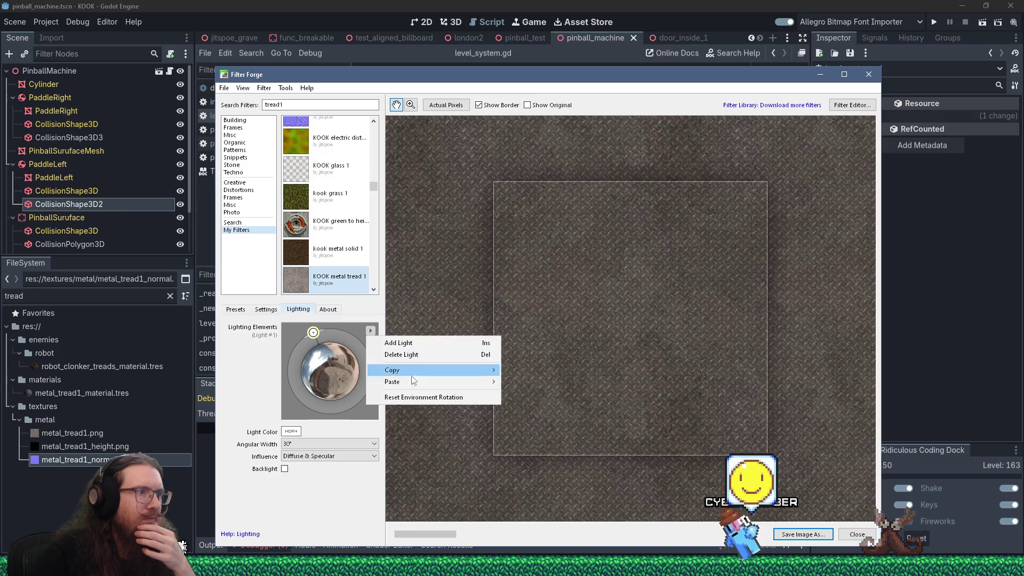
{"action": "left_click", "coordinate": [415, 344]}
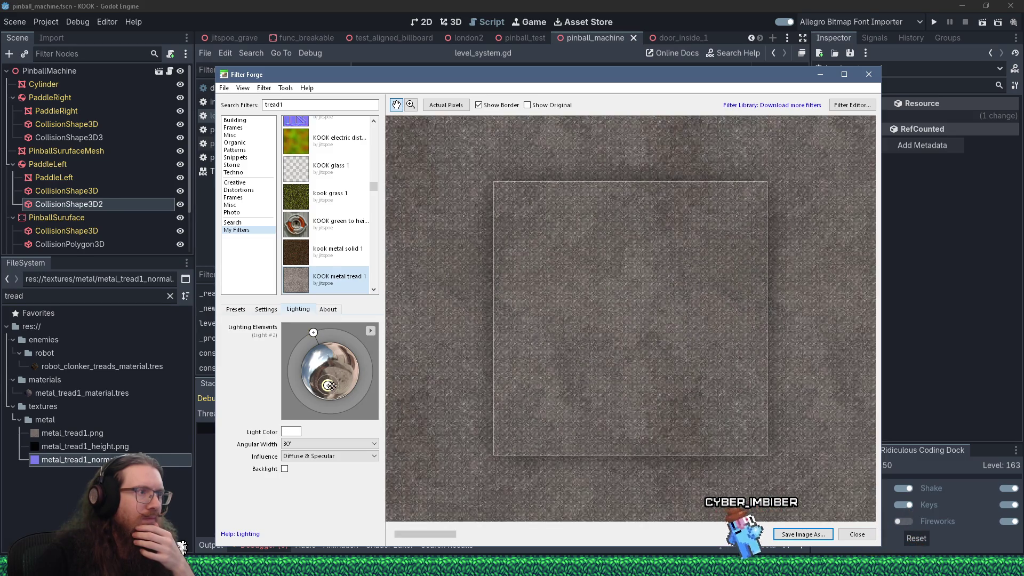
{"action": "left_click_drag", "start_coordinate": [342, 408], "coordinate": [352, 419]}
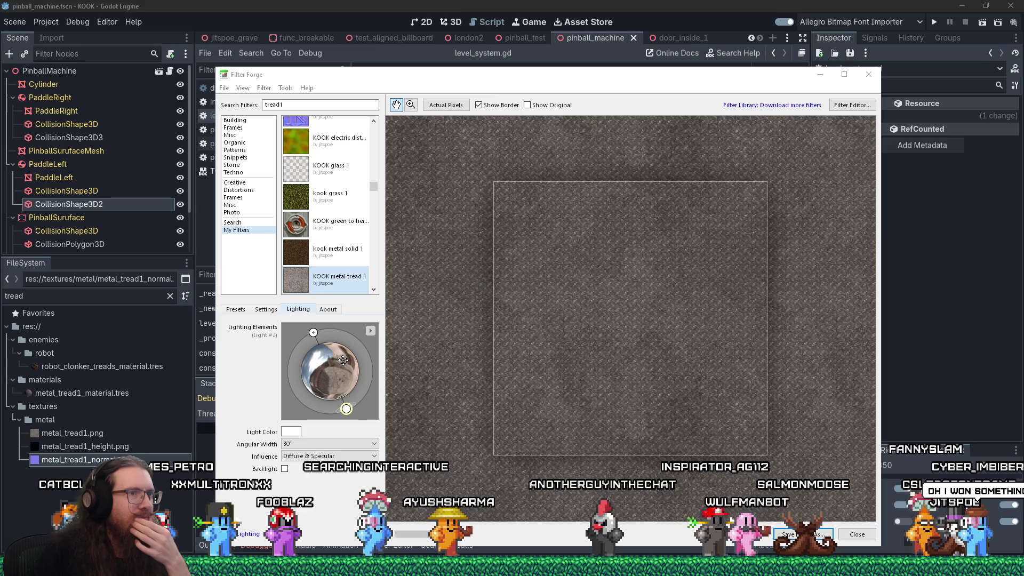
{"action": "left_click", "coordinate": [840, 108]}
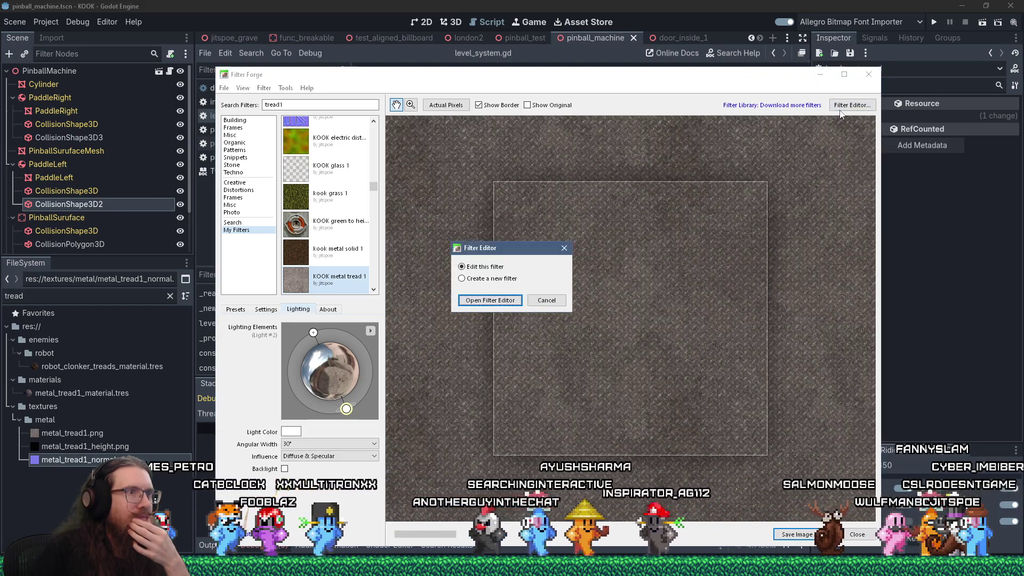
Open the KOOK metal tread 1 graph in the Filter Editor and preview the Offset node
{"action": "left_click", "coordinate": [492, 301]}
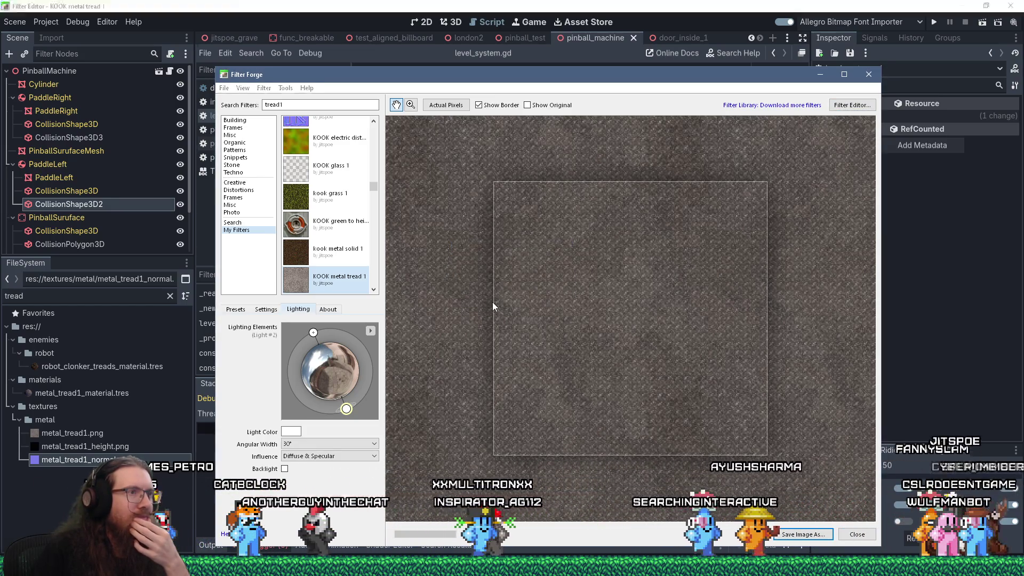
{"action": "scroll", "coordinate": [492, 302], "scroll_direction": "up", "scroll_amount": 5}
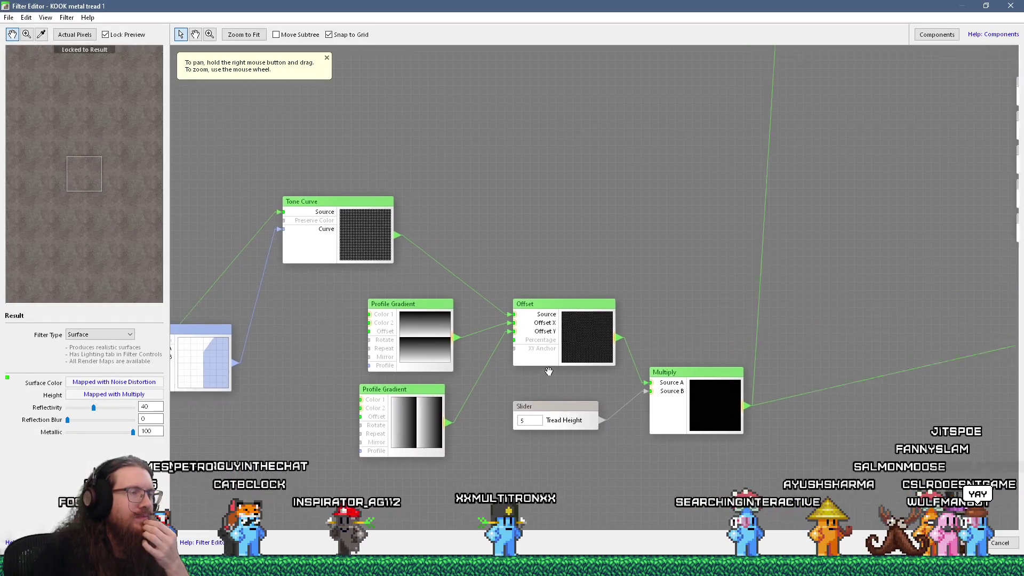
{"action": "left_click_drag", "start_coordinate": [548, 371], "coordinate": [568, 403]}
{"action": "left_click_drag", "start_coordinate": [634, 353], "coordinate": [442, 287]}
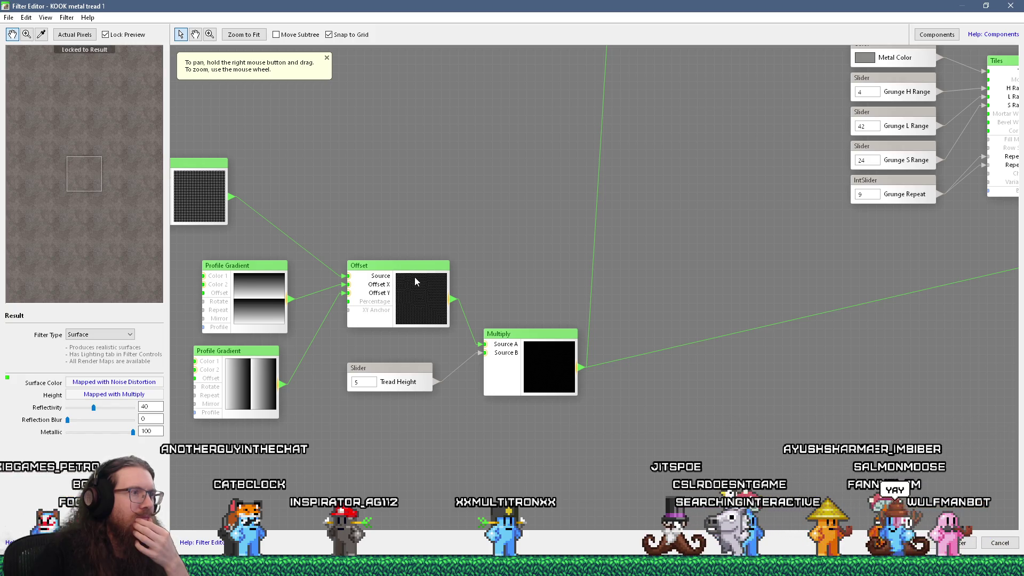
{"action": "left_click", "coordinate": [416, 281]}
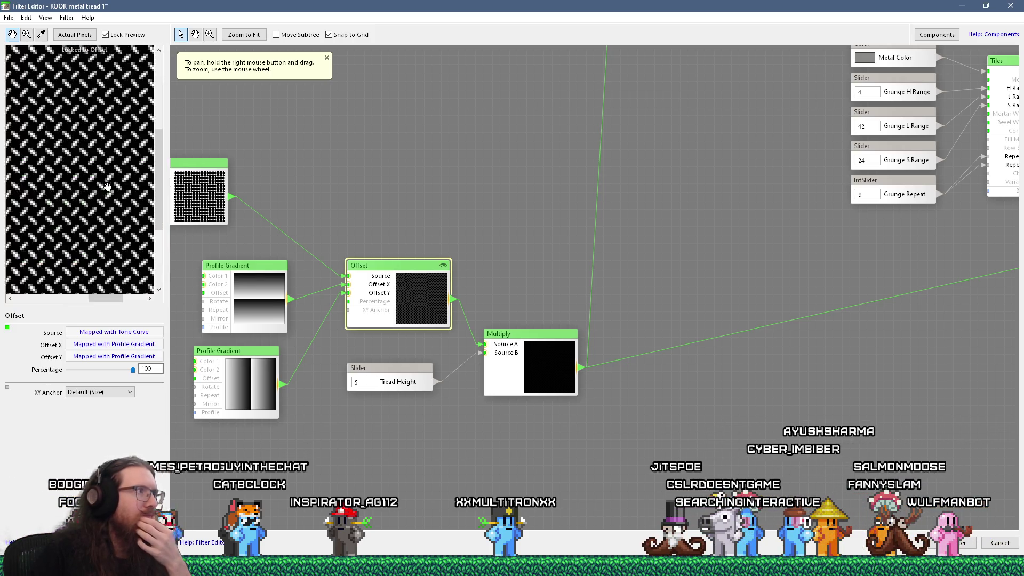
{"action": "scroll", "coordinate": [442, 273], "scroll_direction": "down", "scroll_amount": 5}
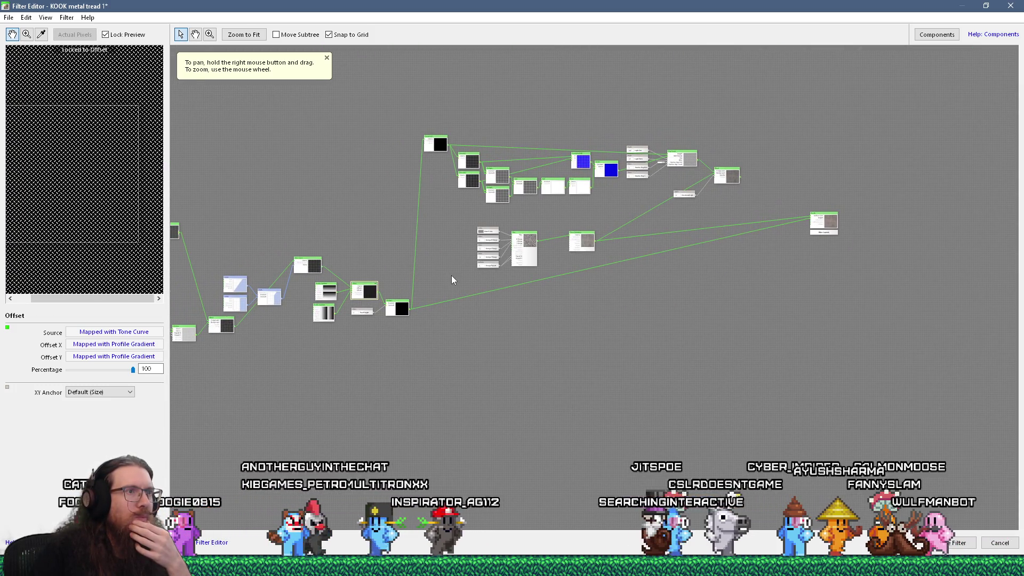
{"action": "left_click_drag", "start_coordinate": [381, 294], "coordinate": [672, 274]}
Place an Add node from the RGB Math components onto the graph
{"action": "left_click", "coordinate": [941, 34]}
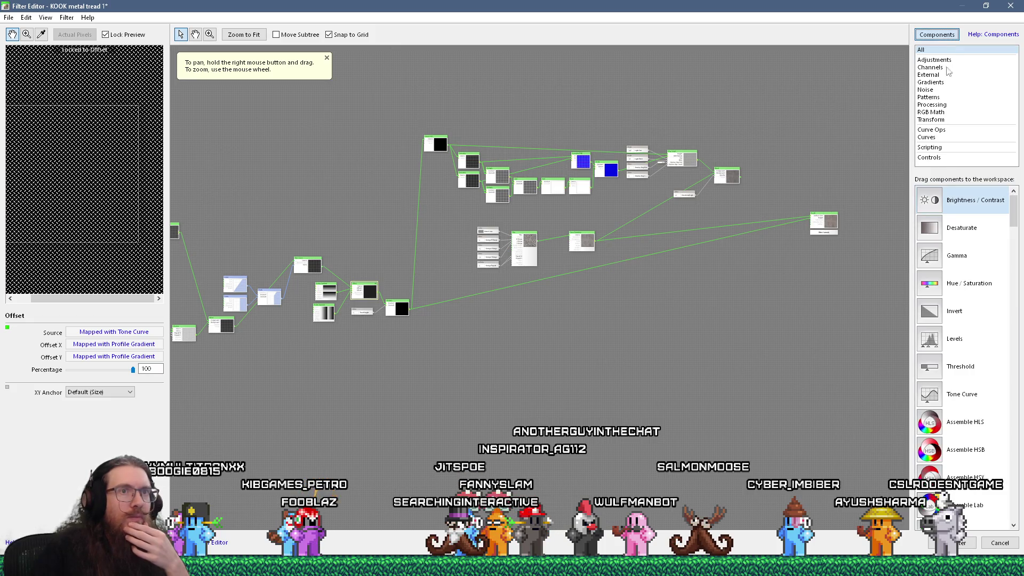
{"action": "scroll", "coordinate": [954, 314], "scroll_direction": "down", "scroll_amount": 10}
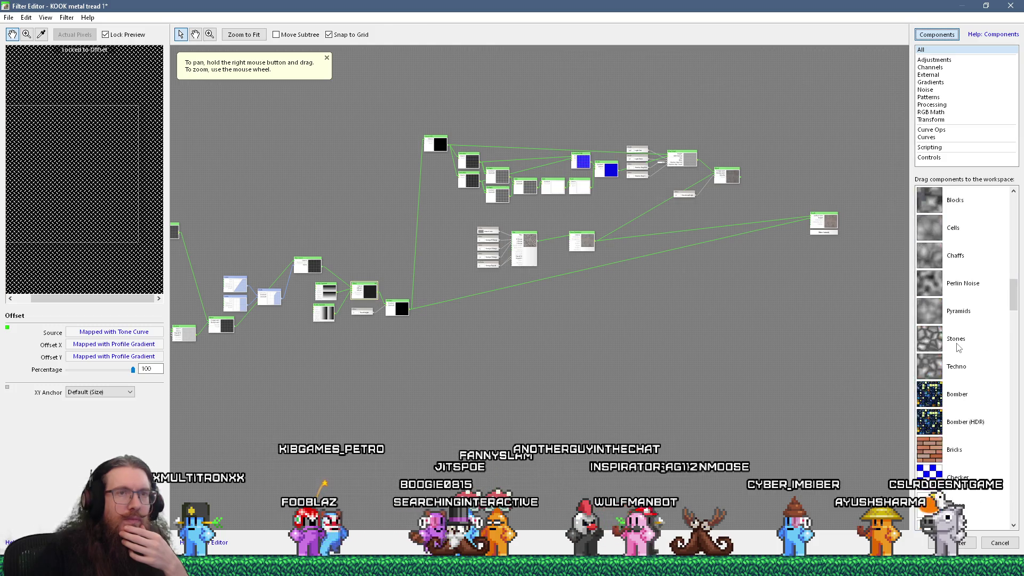
{"action": "scroll", "coordinate": [954, 319], "scroll_direction": "up", "scroll_amount": 5}
{"action": "left_click", "coordinate": [931, 112]}
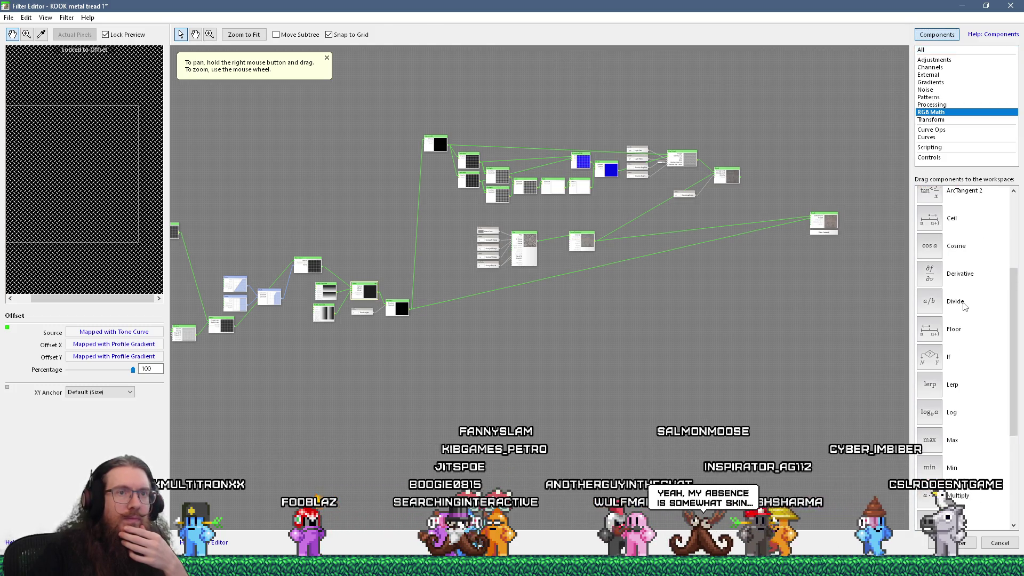
{"action": "scroll", "coordinate": [963, 309], "scroll_direction": "down", "scroll_amount": 5}
{"action": "scroll", "coordinate": [966, 348], "scroll_direction": "up", "scroll_amount": 3}
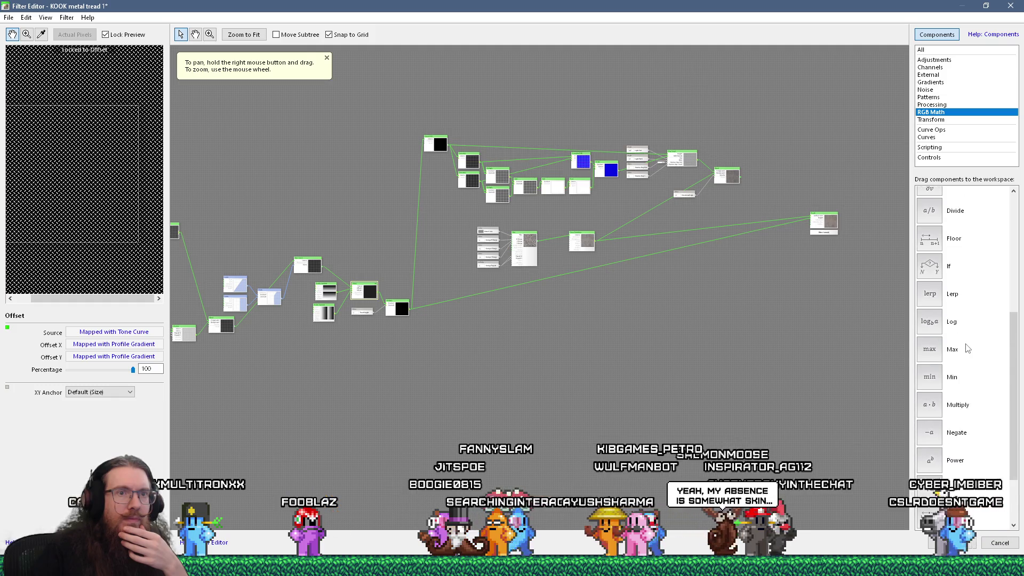
{"action": "scroll", "coordinate": [941, 362], "scroll_direction": "up", "scroll_amount": 9}
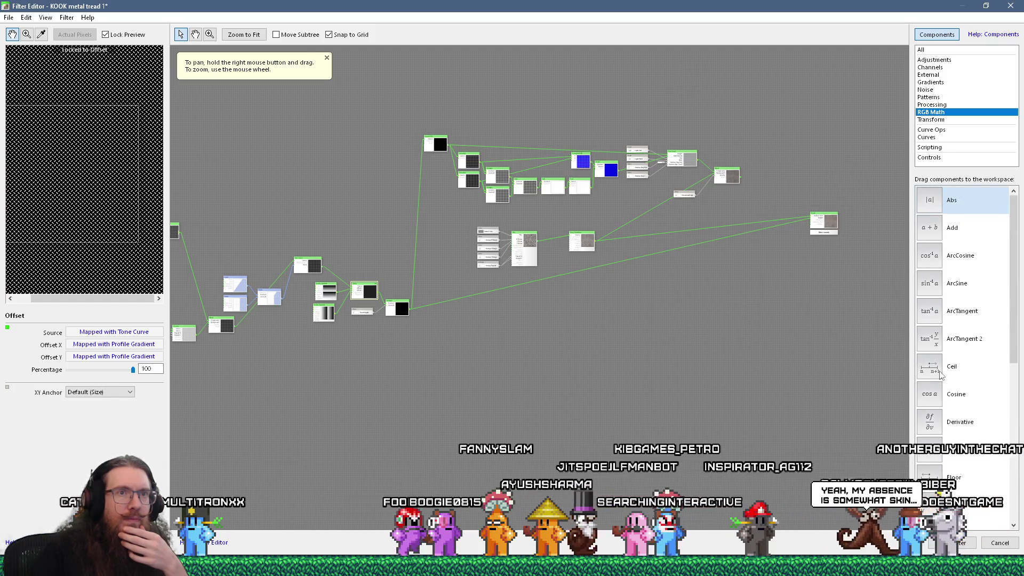
{"action": "left_click", "coordinate": [919, 239]}
{"action": "left_click_drag", "start_coordinate": [622, 259], "coordinate": [613, 272]}
{"action": "scroll", "coordinate": [608, 258], "scroll_direction": "up", "scroll_amount": 4}
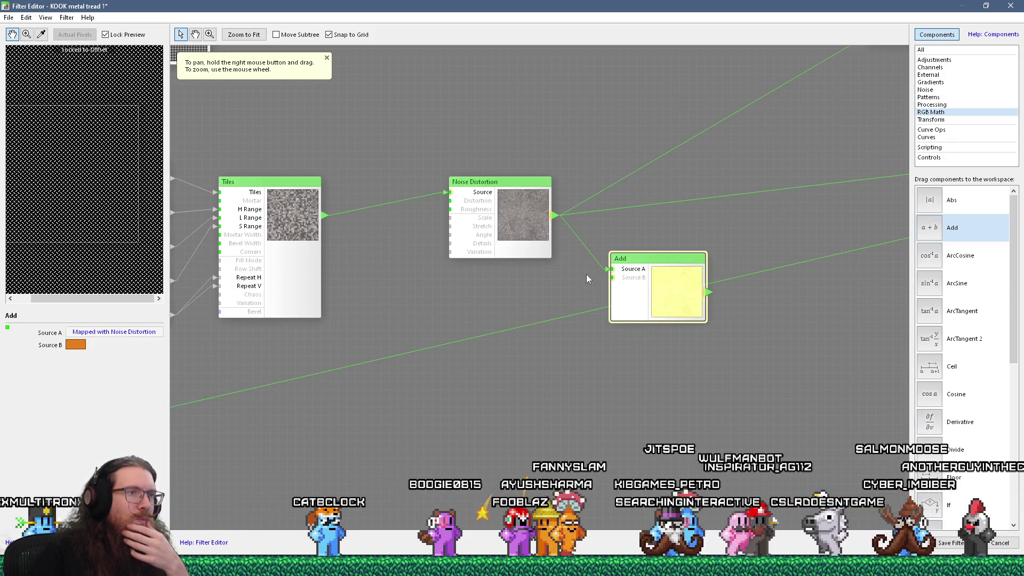
{"action": "scroll", "coordinate": [711, 252], "scroll_direction": "down", "scroll_amount": 4}
{"action": "scroll", "coordinate": [473, 306], "scroll_direction": "up", "scroll_amount": 2}
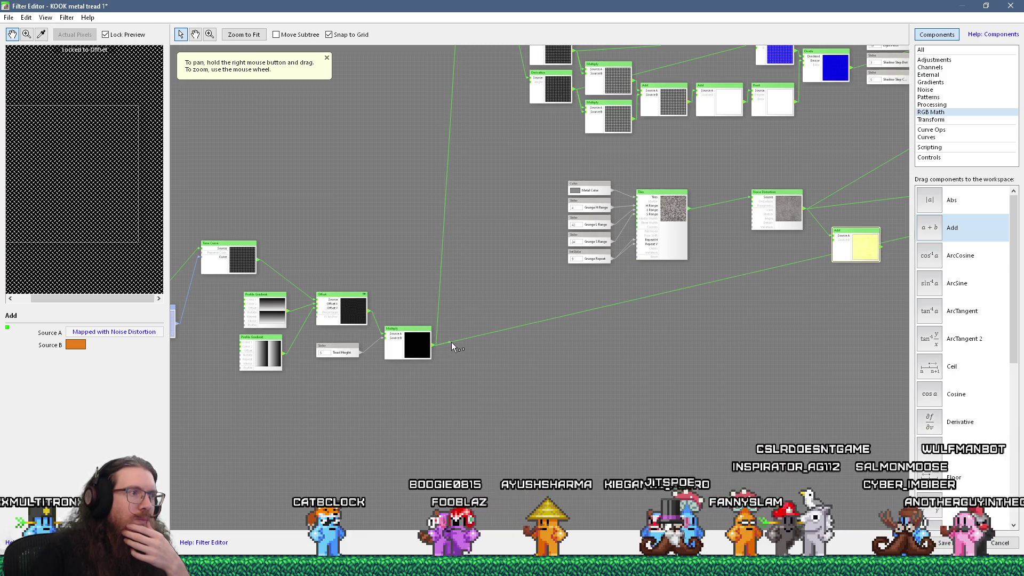
Wire Multiply and Offset into the Add node and add a Multiply node fed by Offset
{"action": "mouse_move", "coordinate": [516, 344]}
{"action": "left_mouse_down"}
{"action": "mouse_move", "coordinate": [736, 292]}
{"action": "mouse_move", "coordinate": [810, 251]}
{"action": "mouse_move", "coordinate": [855, 245]}
{"action": "left_mouse_up"}
{"action": "left_click", "coordinate": [876, 230]}
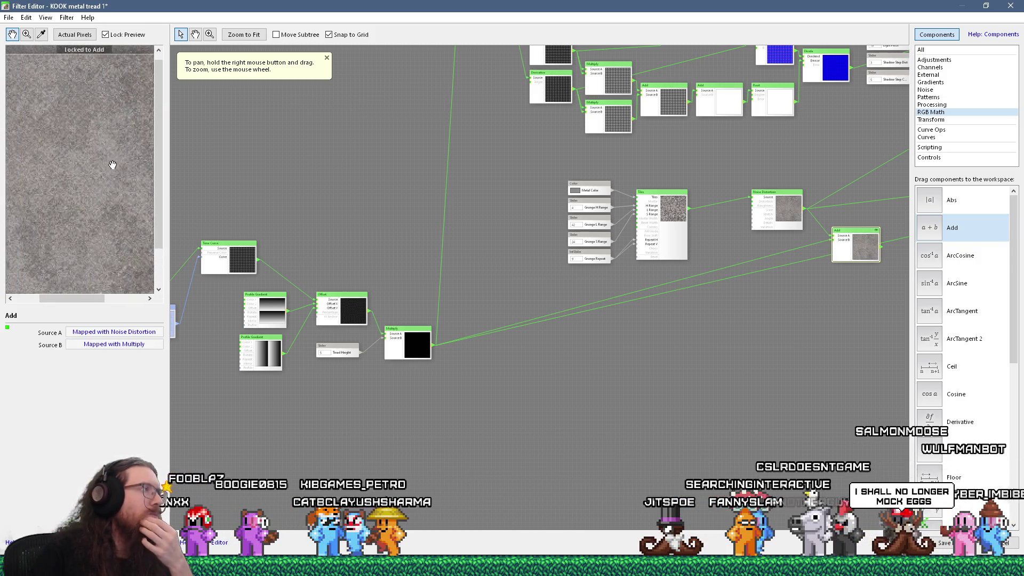
{"action": "mouse_move", "coordinate": [369, 309]}
{"action": "left_mouse_down"}
{"action": "mouse_move", "coordinate": [664, 307]}
{"action": "mouse_move", "coordinate": [833, 240]}
{"action": "left_mouse_up"}
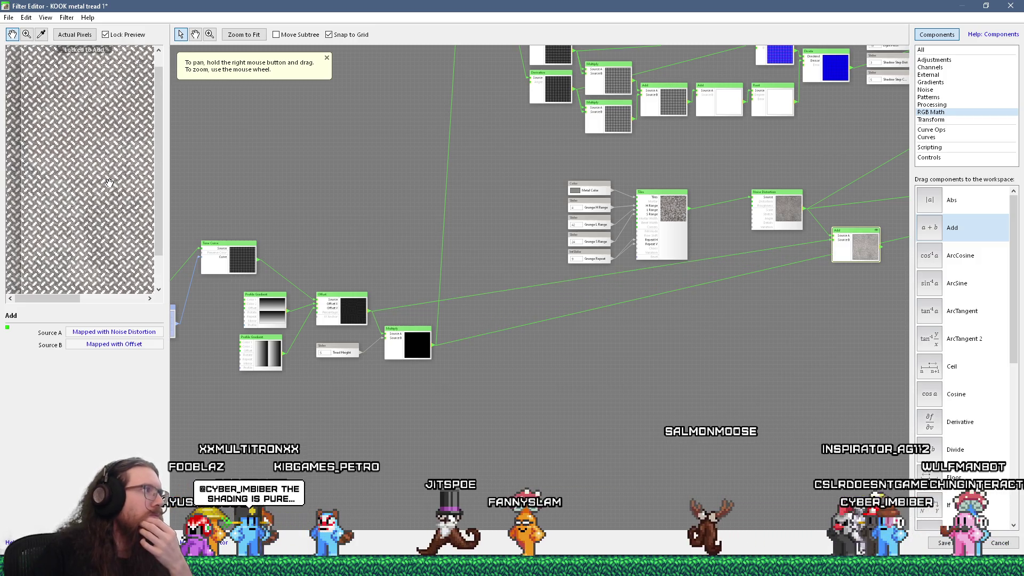
{"action": "left_click_drag", "start_coordinate": [667, 271], "coordinate": [411, 315]}
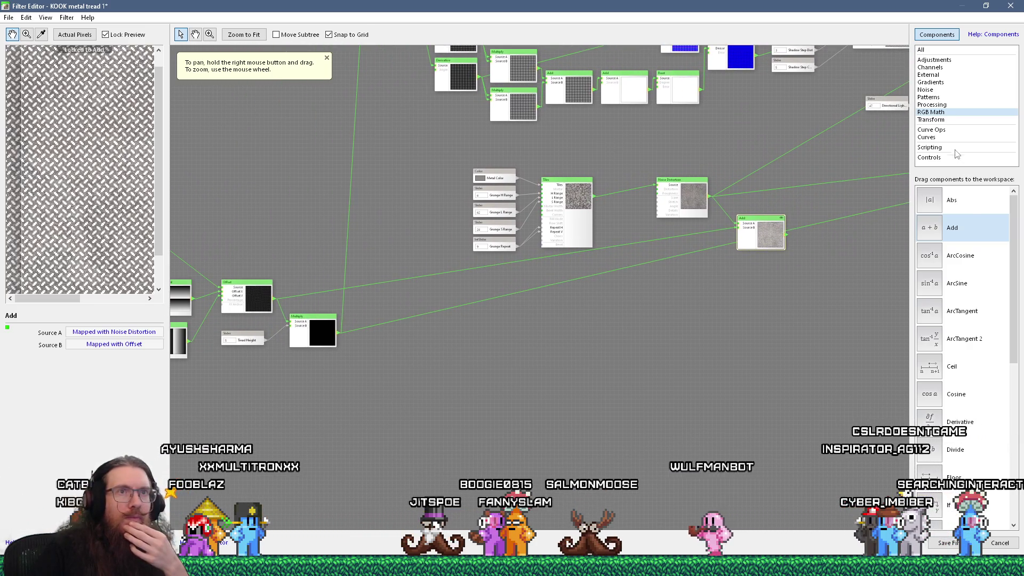
{"action": "scroll", "coordinate": [962, 302], "scroll_direction": "down", "scroll_amount": 1}
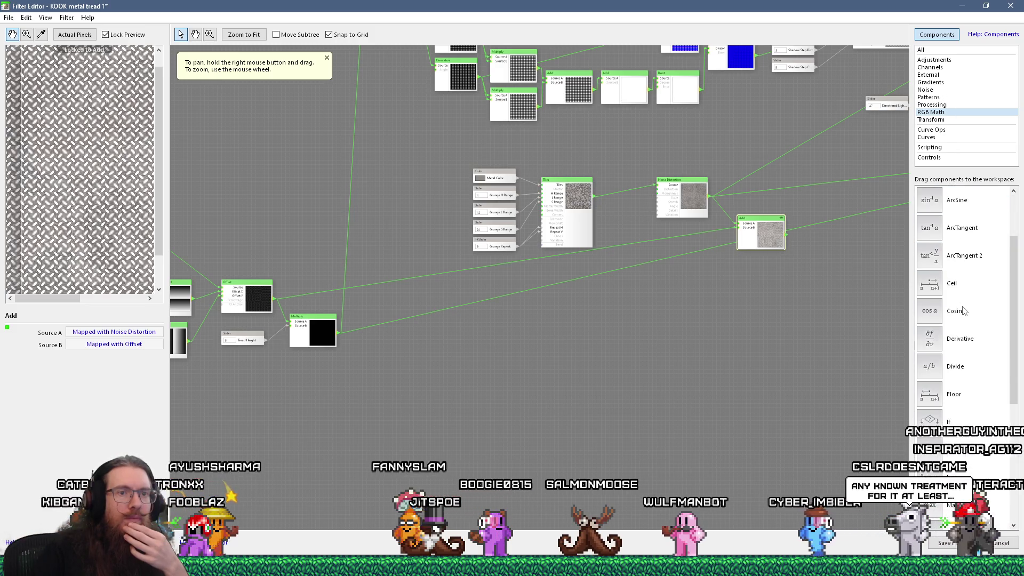
{"action": "scroll", "coordinate": [968, 341], "scroll_direction": "down", "scroll_amount": 1}
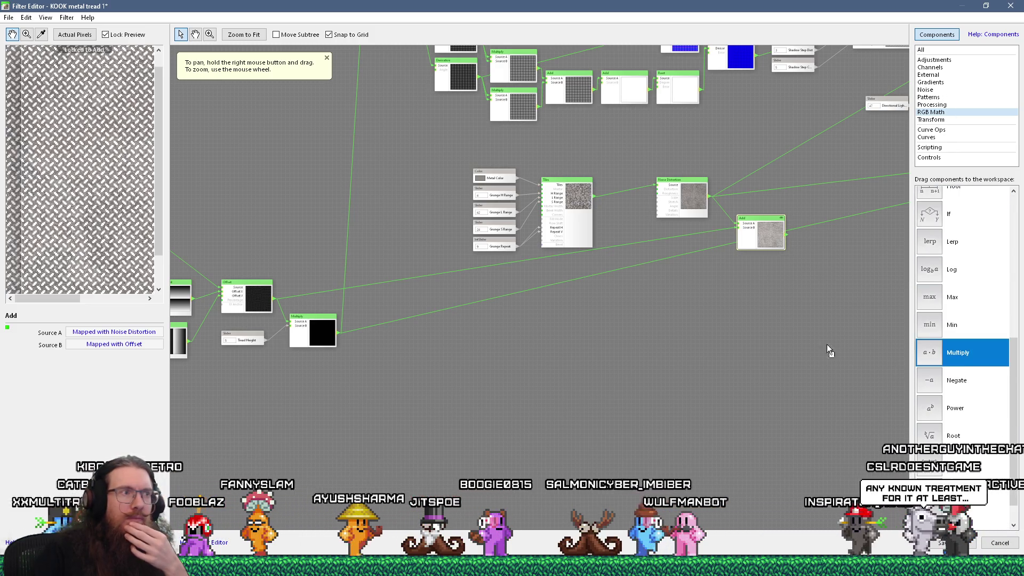
{"action": "mouse_move", "coordinate": [277, 299]}
{"action": "left_mouse_down"}
{"action": "mouse_move", "coordinate": [341, 298]}
{"action": "mouse_move", "coordinate": [491, 345]}
{"action": "left_mouse_up"}
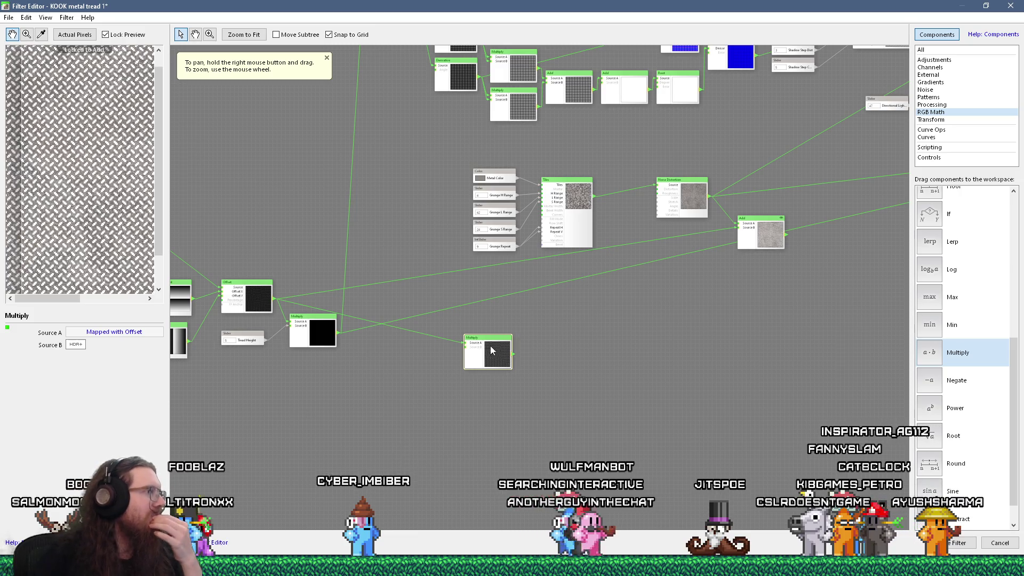
Set the Multiply node's Source B colour to 0.2 grey
{"action": "mouse_move", "coordinate": [578, 412]}
{"action": "left_mouse_down"}
{"action": "mouse_move", "coordinate": [309, 436]}
{"action": "mouse_move", "coordinate": [306, 392]}
{"action": "left_mouse_up"}
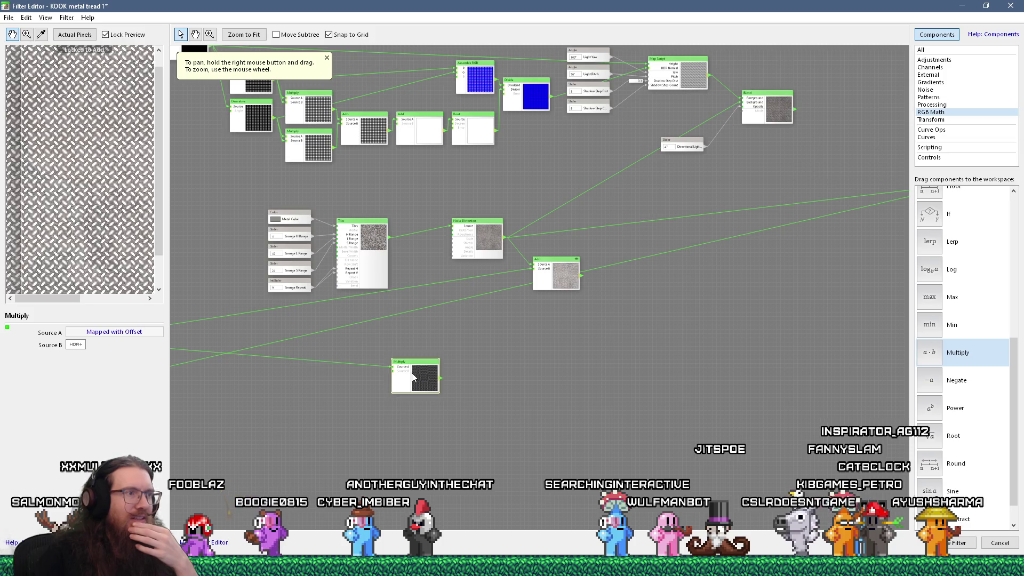
{"action": "left_click", "coordinate": [85, 346]}
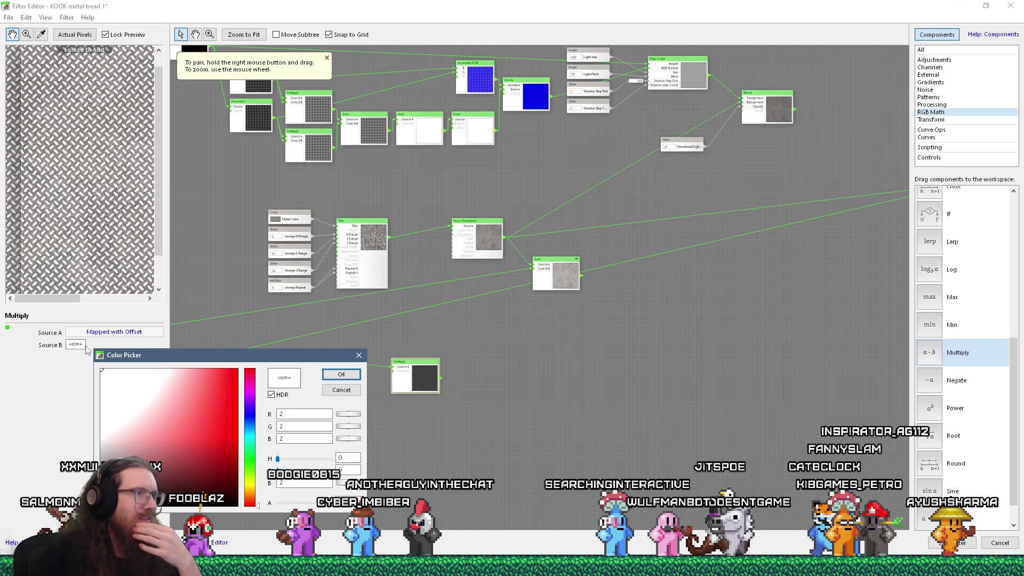
{"action": "double_click", "coordinate": [315, 483]}
{"action": "type", "text": "0.2"}
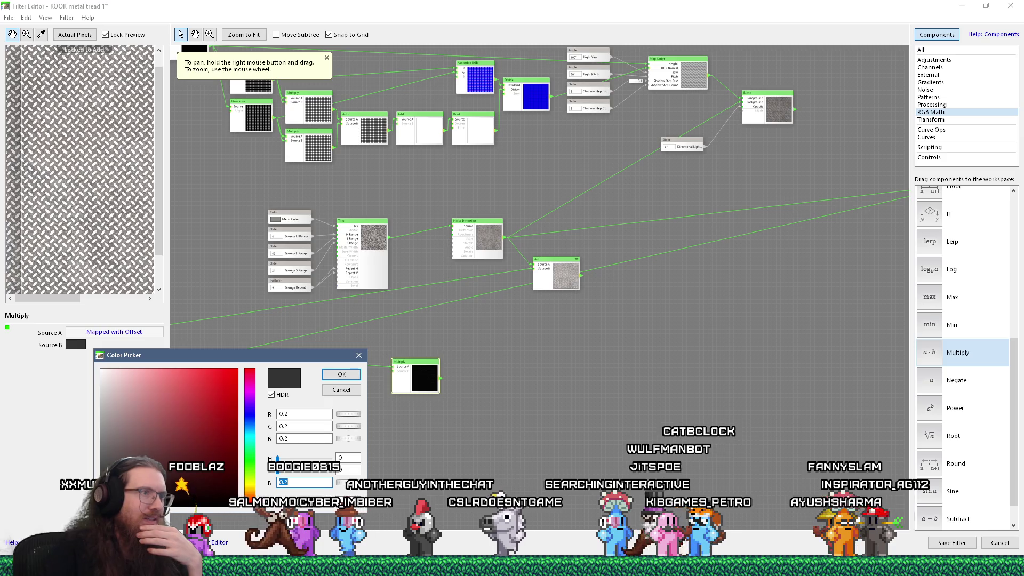
{"action": "left_click", "coordinate": [444, 379]}
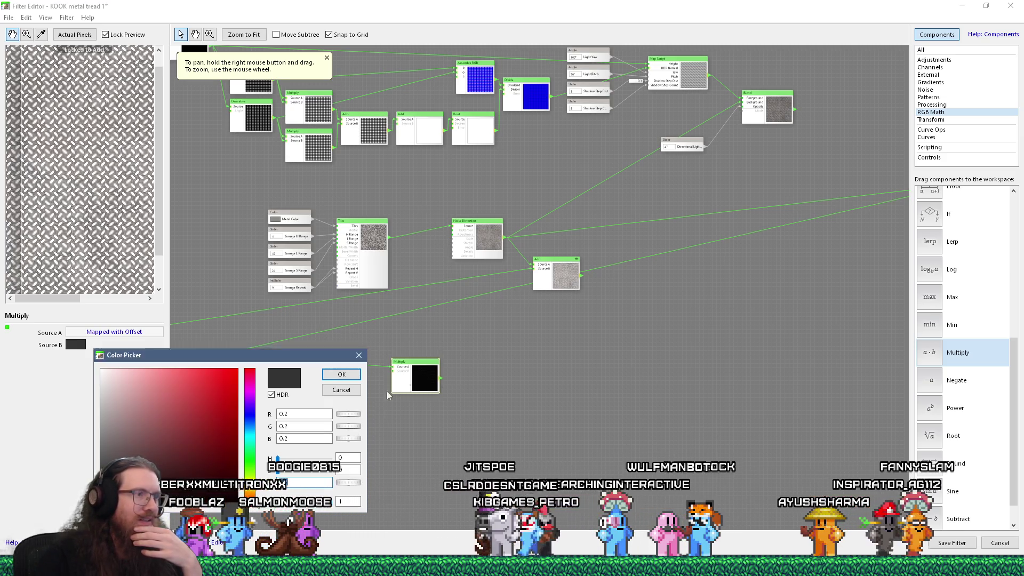
{"action": "key", "text": "Return"}
Connect the Multiply output into the Add node, then save the filter and close the editor
{"action": "mouse_move", "coordinate": [440, 378]}
{"action": "left_mouse_down"}
{"action": "mouse_move", "coordinate": [531, 279]}
{"action": "mouse_move", "coordinate": [494, 290]}
{"action": "mouse_move", "coordinate": [533, 269]}
{"action": "left_mouse_up"}
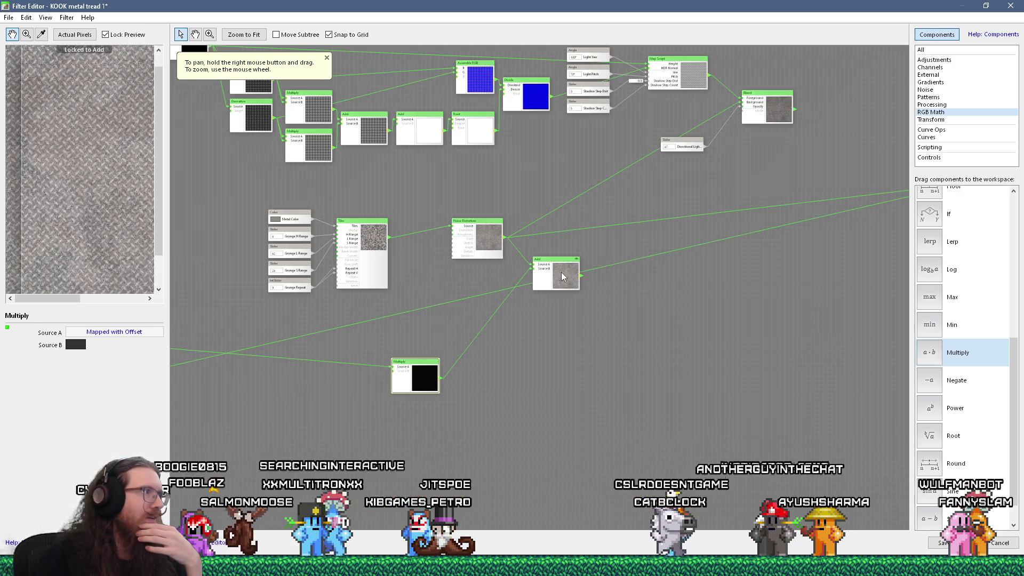
{"action": "scroll", "coordinate": [133, 218], "scroll_direction": "down", "scroll_amount": 2}
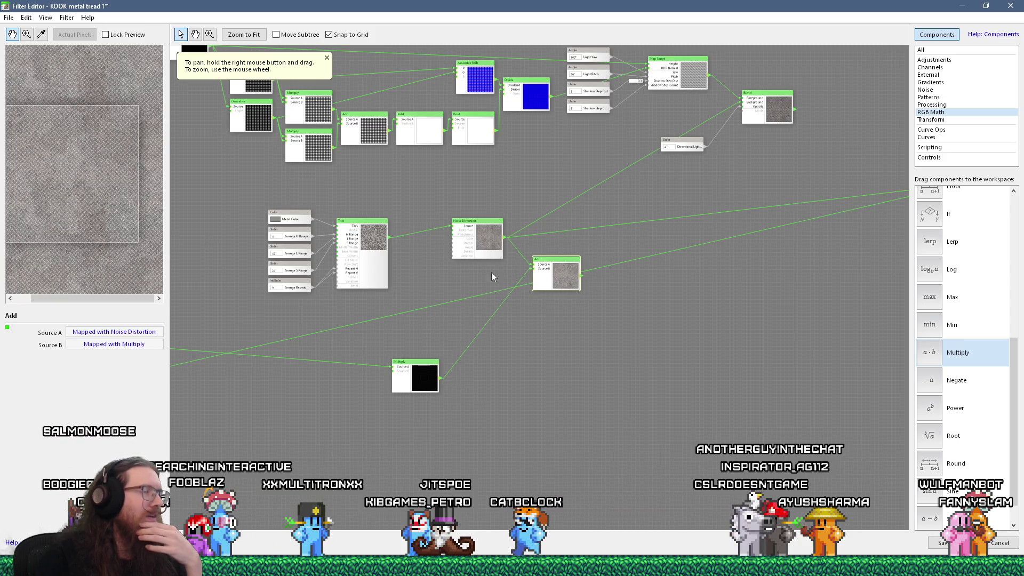
{"action": "left_click_drag", "start_coordinate": [491, 275], "coordinate": [404, 334]}
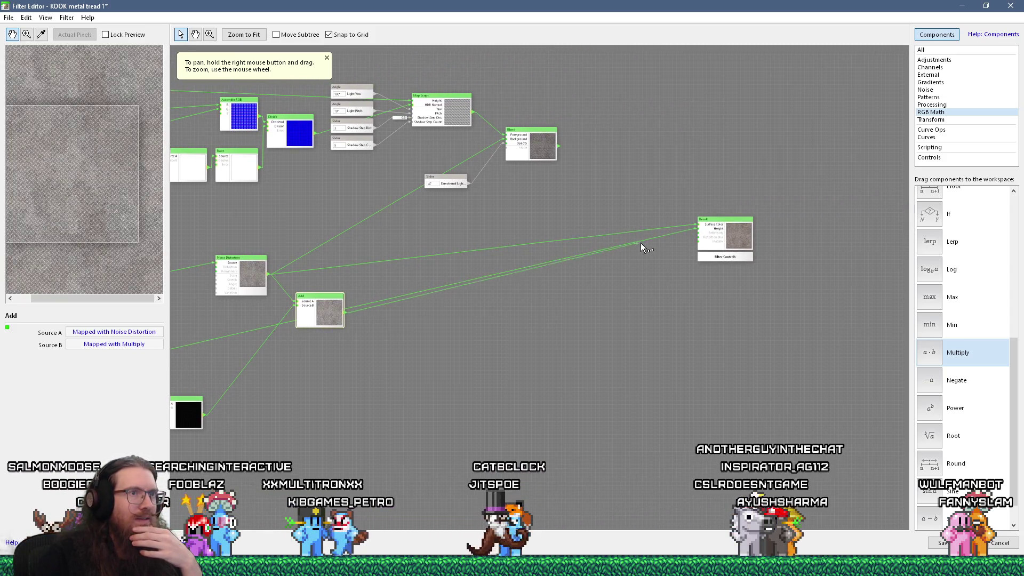
{"action": "scroll", "coordinate": [84, 198], "scroll_direction": "up", "scroll_amount": 2}
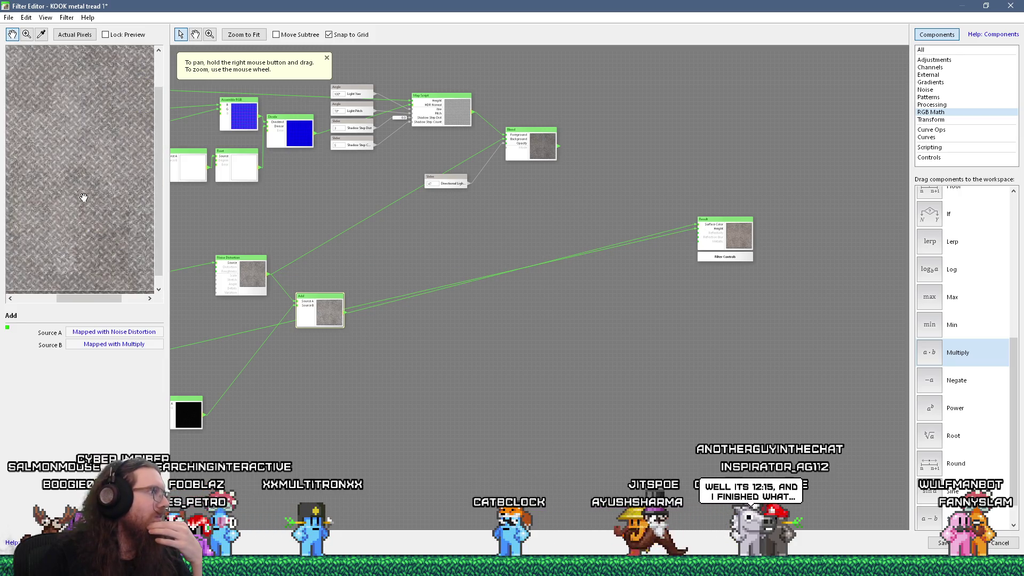
{"action": "scroll", "coordinate": [77, 205], "scroll_direction": "down", "scroll_amount": 2}
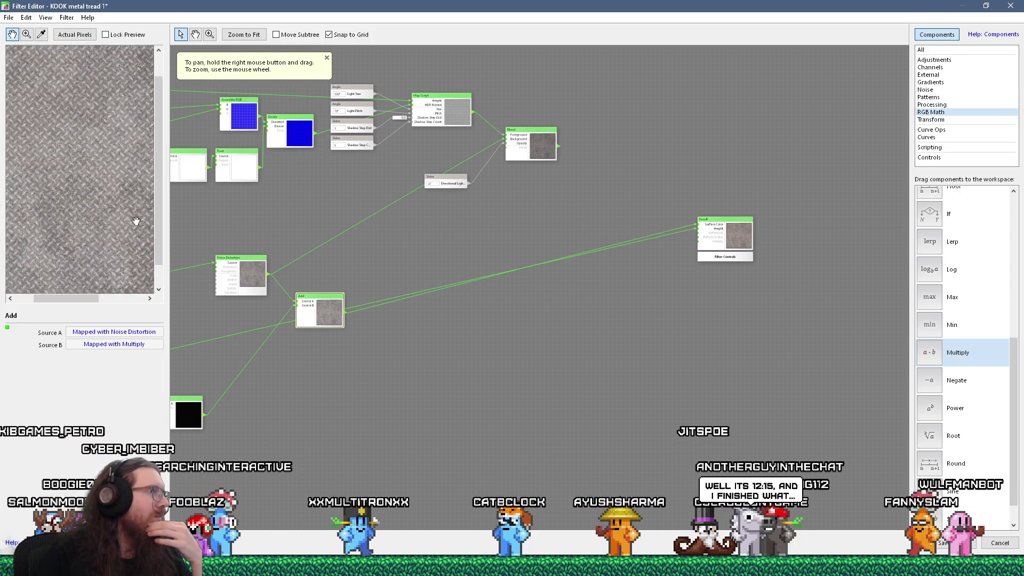
{"action": "scroll", "coordinate": [91, 189], "scroll_direction": "up", "scroll_amount": 2}
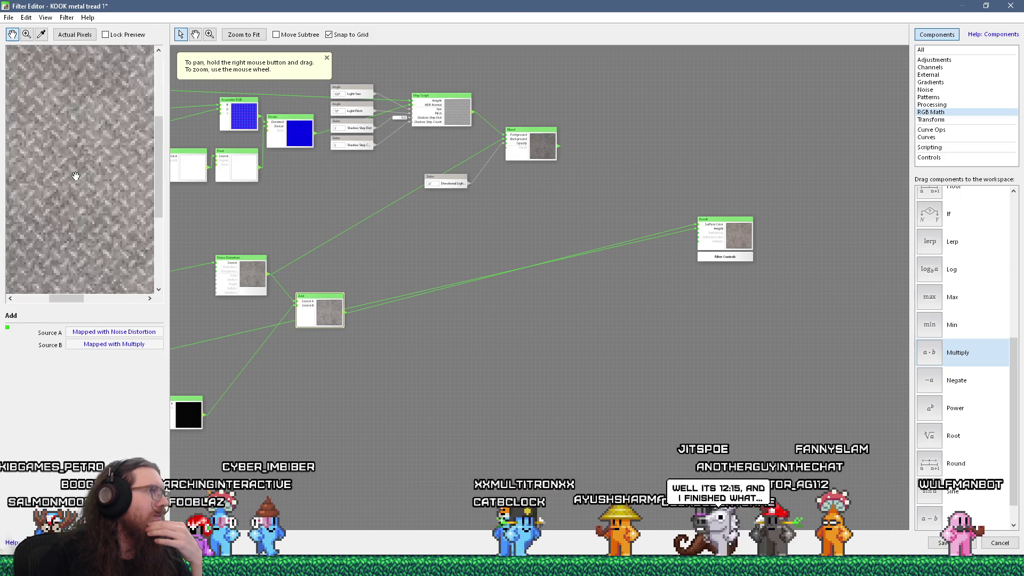
{"action": "scroll", "coordinate": [76, 176], "scroll_direction": "down", "scroll_amount": 1}
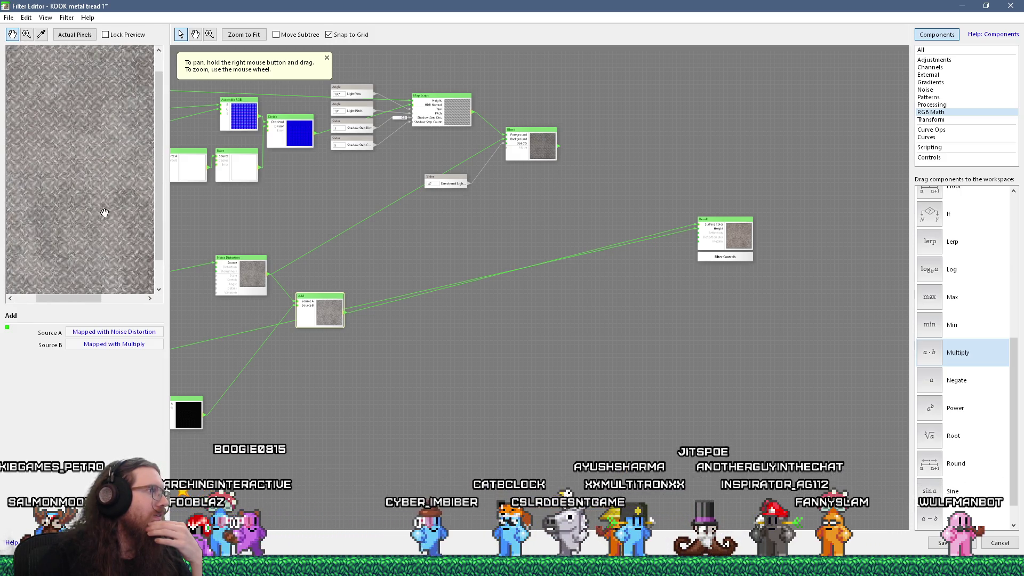
{"action": "left_click_drag", "start_coordinate": [236, 266], "coordinate": [454, 282]}
{"action": "scroll", "coordinate": [74, 186], "scroll_direction": "up", "scroll_amount": 1}
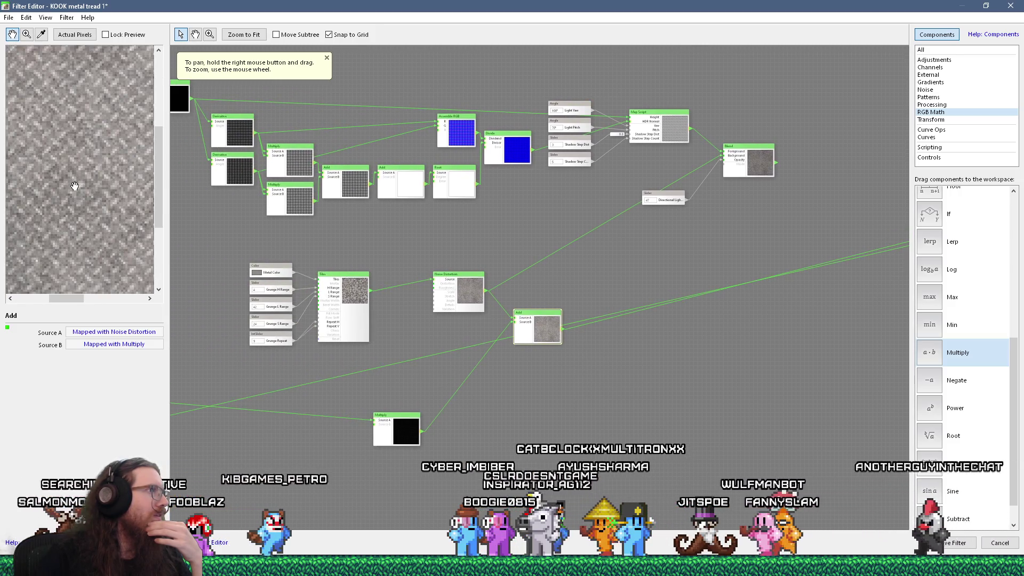
{"action": "scroll", "coordinate": [74, 186], "scroll_direction": "down", "scroll_amount": 1}
{"action": "scroll", "coordinate": [75, 186], "scroll_direction": "down", "scroll_amount": 1}
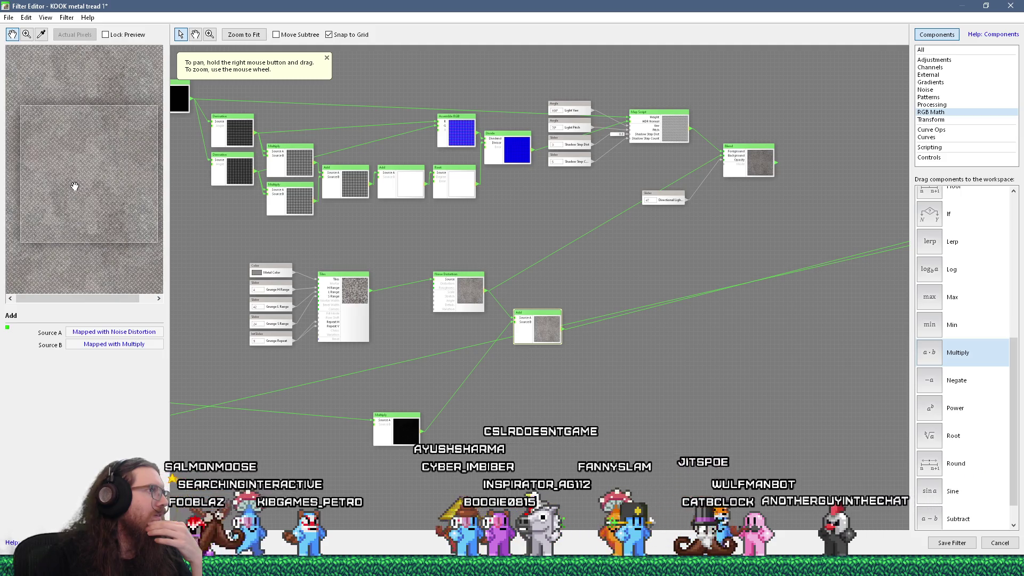
{"action": "left_click", "coordinate": [940, 547]}
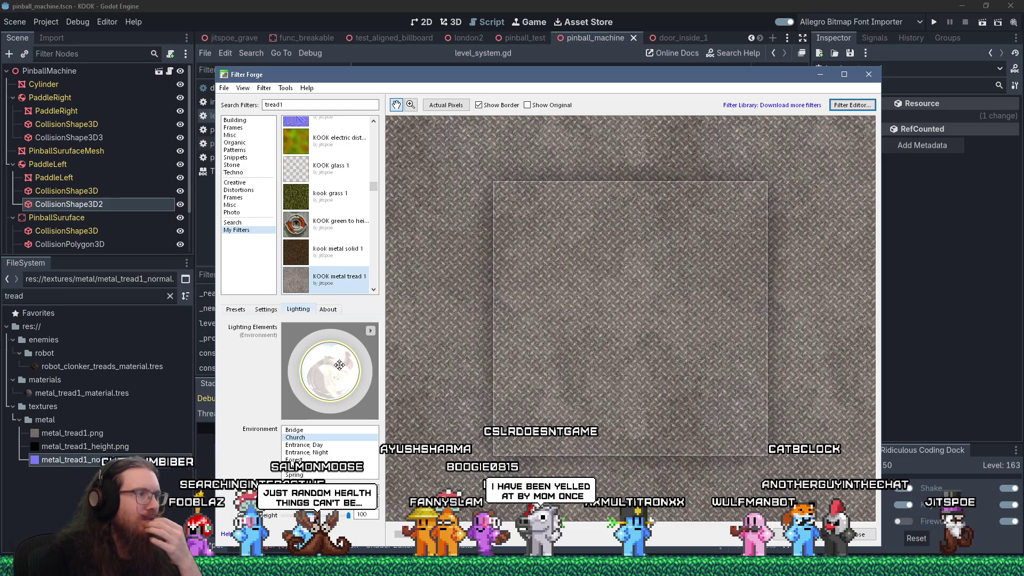
Set the preview's Ambient Light colour to black
{"action": "left_click", "coordinate": [240, 311]}
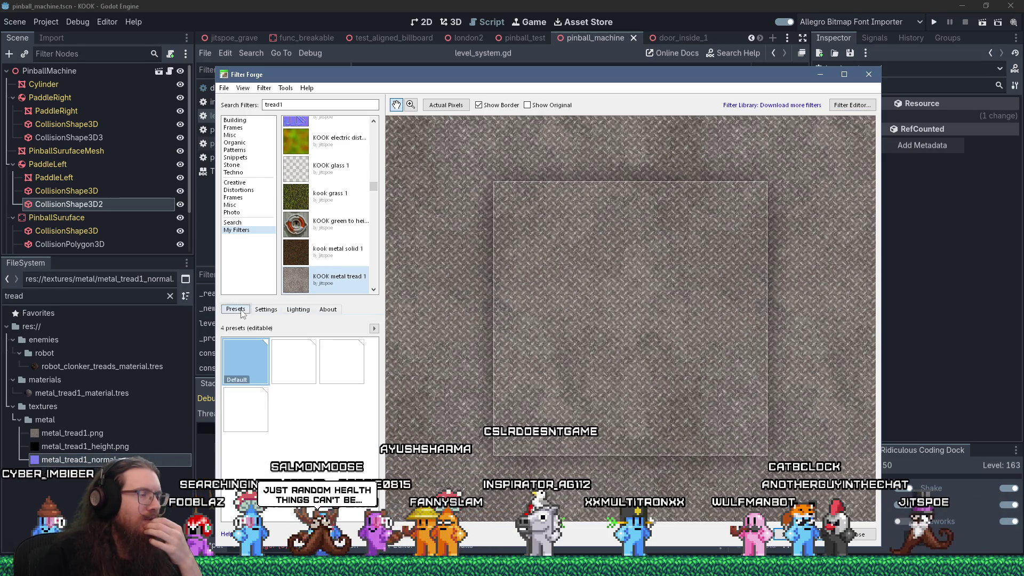
{"action": "left_click", "coordinate": [290, 311]}
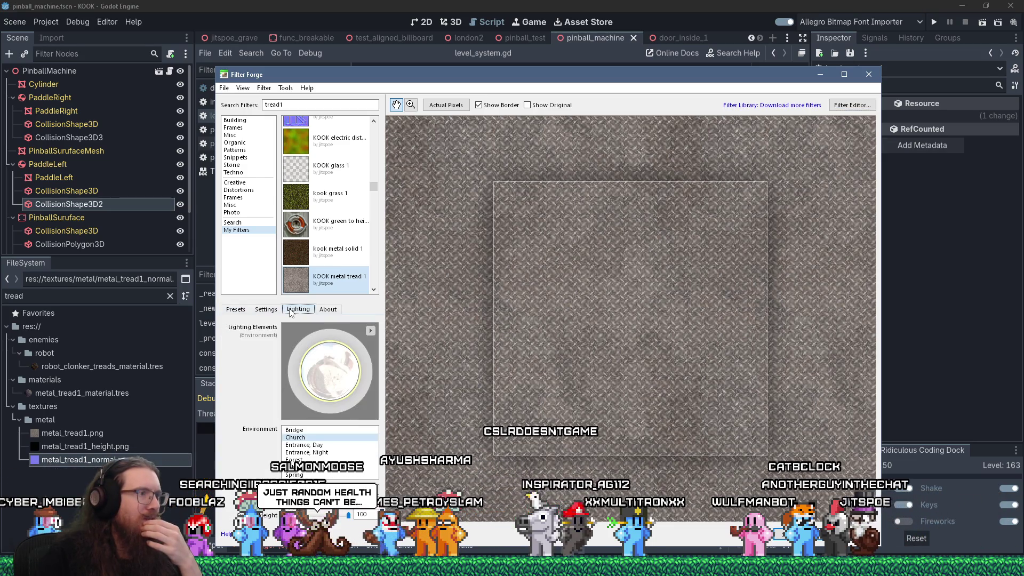
{"action": "left_click", "coordinate": [237, 311]}
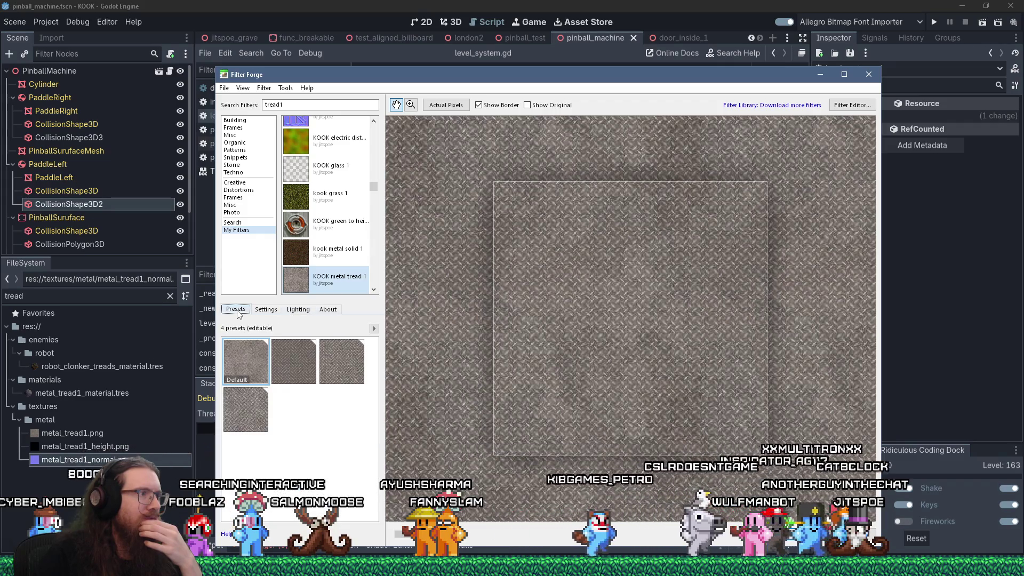
{"action": "left_click", "coordinate": [298, 310]}
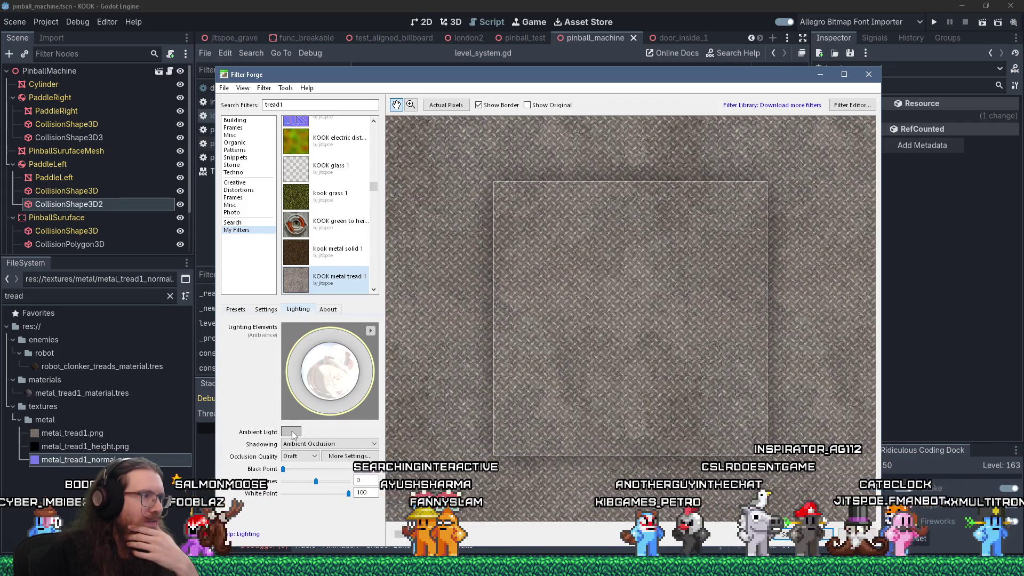
{"action": "left_click", "coordinate": [291, 431]}
{"action": "left_click", "coordinate": [317, 500]}
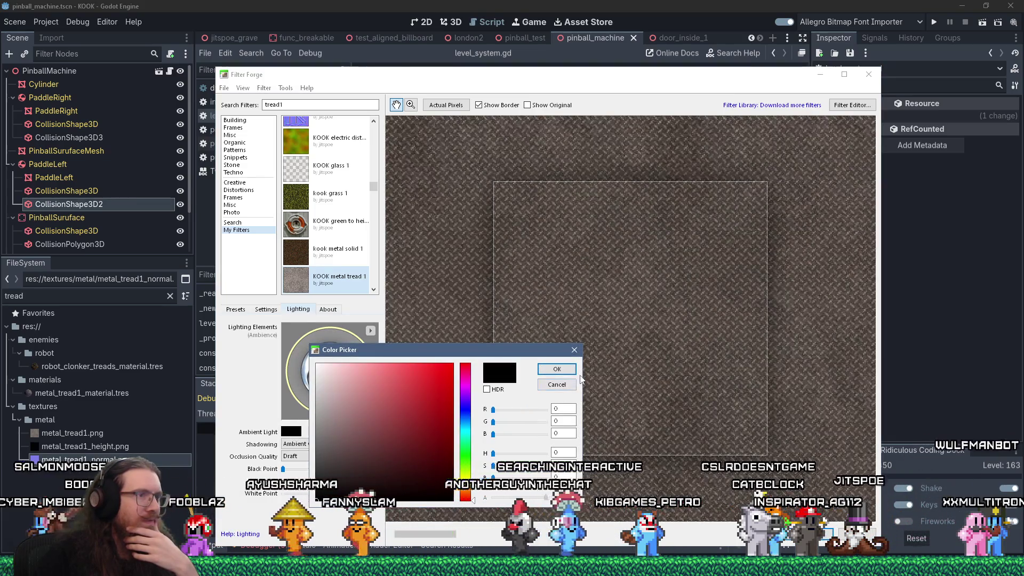
{"action": "left_click", "coordinate": [557, 368]}
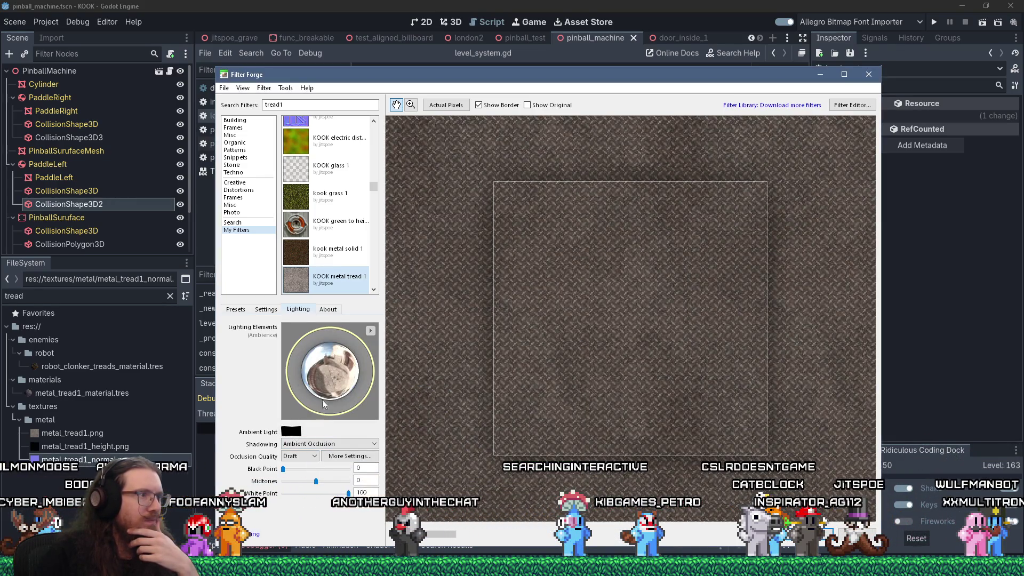
Adjust the Environment lighting brightness slider and re-render the preview
{"action": "left_click", "coordinate": [331, 374]}
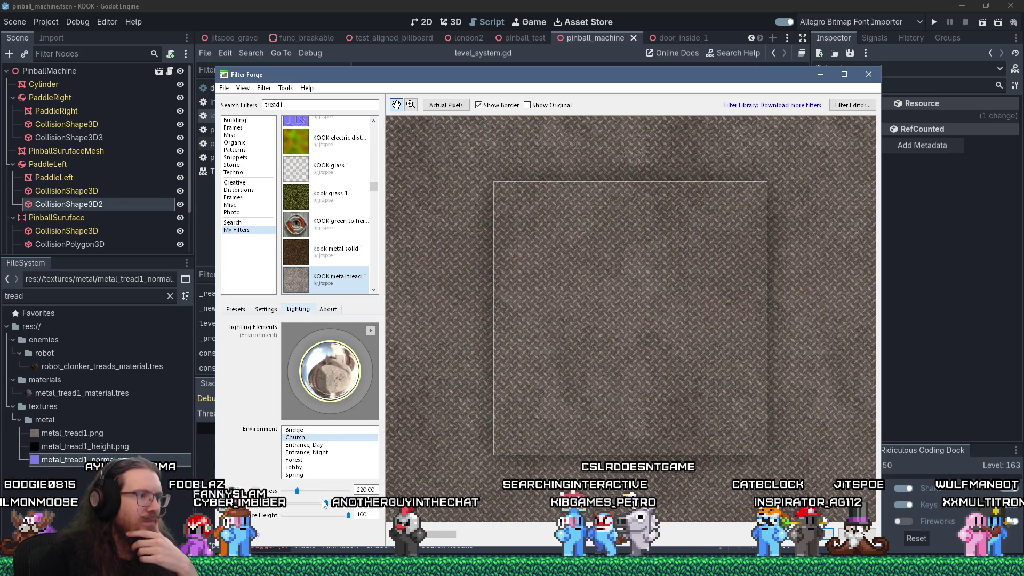
{"action": "left_click_drag", "start_coordinate": [324, 502], "coordinate": [309, 505]}
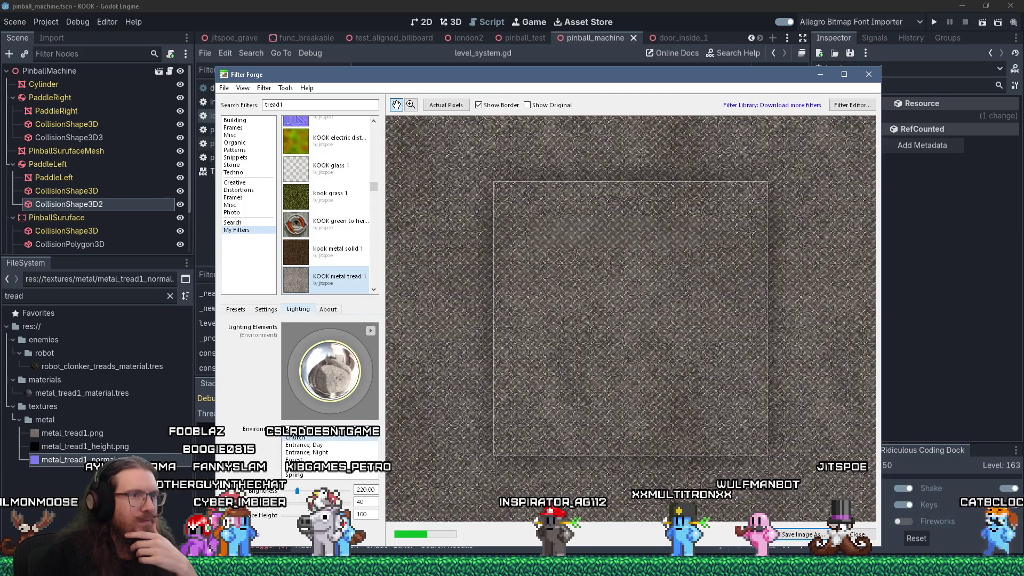
{"action": "scroll", "coordinate": [613, 399], "scroll_direction": "down", "scroll_amount": 1}
{"action": "scroll", "coordinate": [614, 398], "scroll_direction": "up", "scroll_amount": 3}
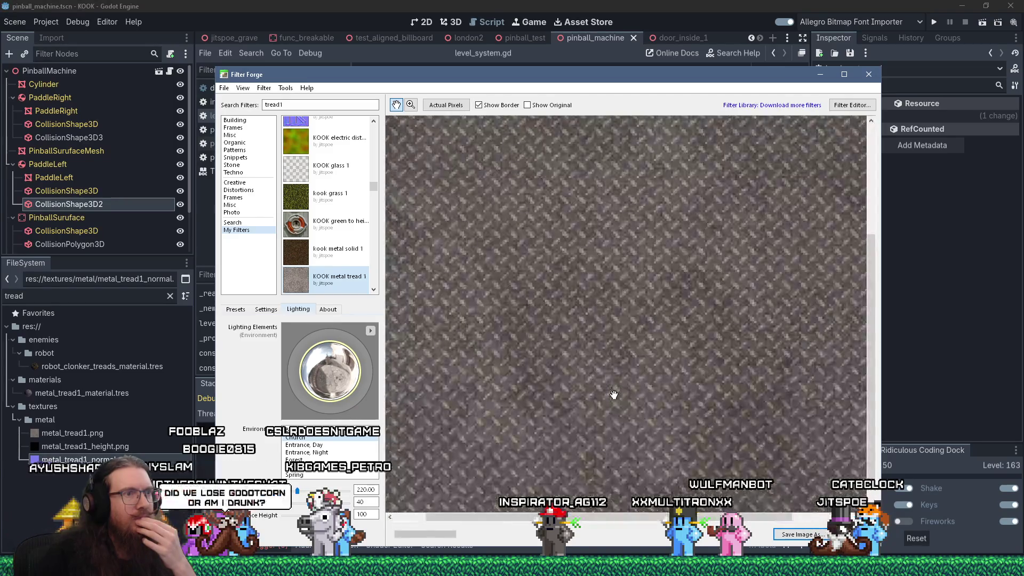
{"action": "scroll", "coordinate": [613, 394], "scroll_direction": "down", "scroll_amount": 2}
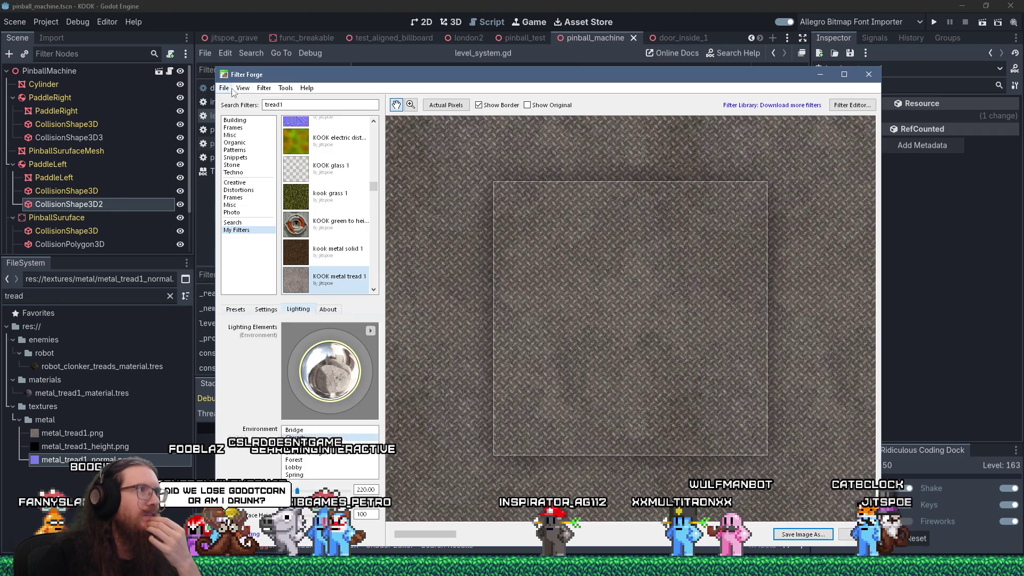
{"action": "left_click", "coordinate": [298, 308]}
Bring up the Default preset's options in the presets list, then dismiss them
{"action": "left_click", "coordinate": [234, 309]}
{"action": "right_click", "coordinate": [268, 361]}
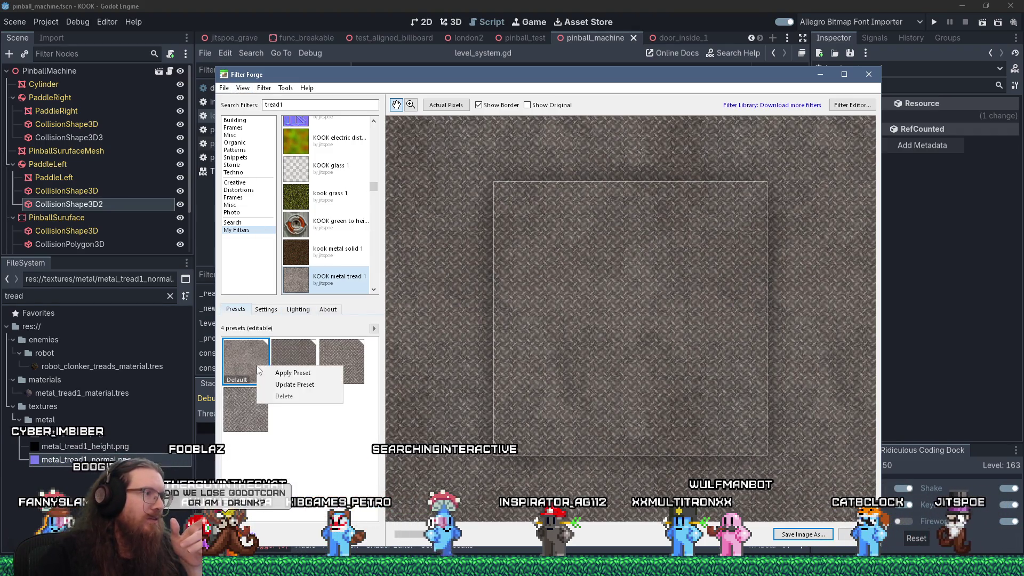
{"action": "left_click", "coordinate": [292, 386]}
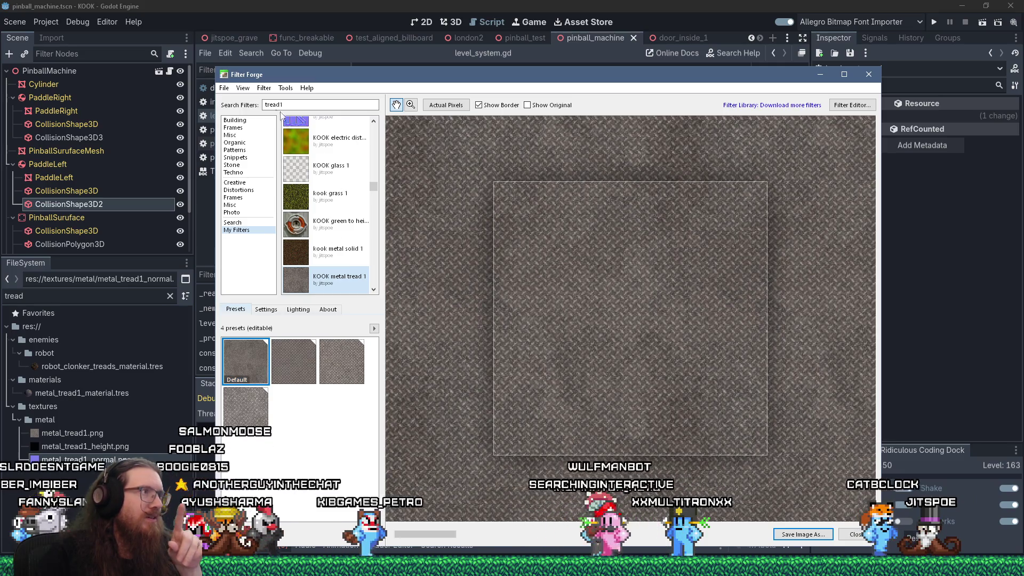
Start Save Image As and navigate to the kook_godot textures metal folder
{"action": "left_click", "coordinate": [224, 88]}
{"action": "left_click", "coordinate": [253, 154]}
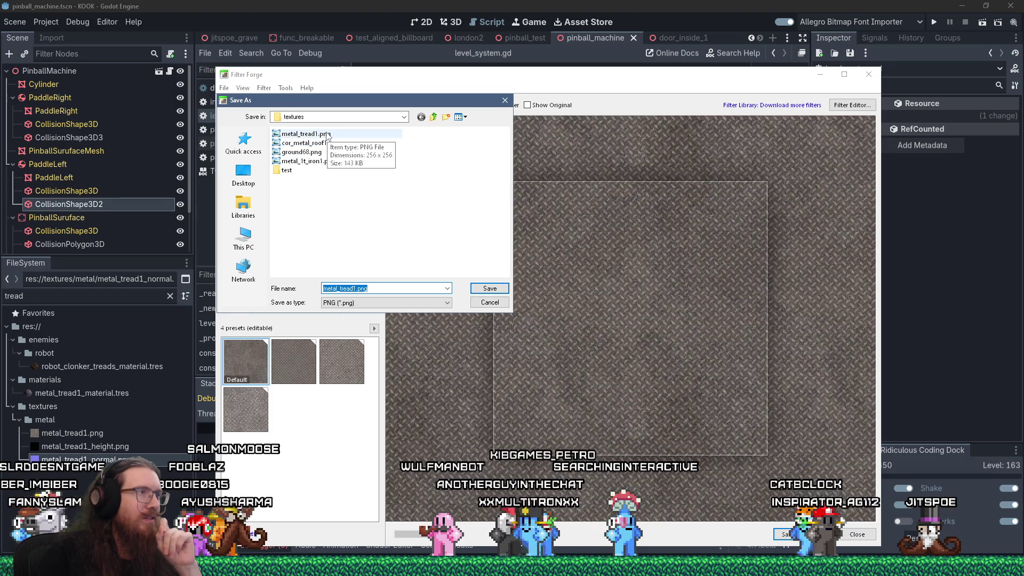
{"action": "type", "text": "e:\\p"}
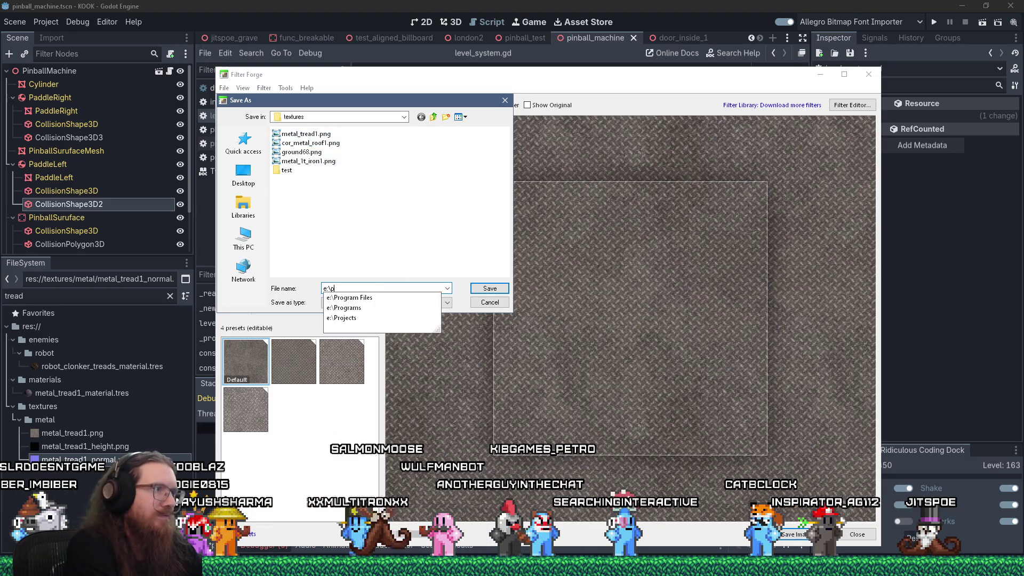
{"action": "type", "text": "rojects\\kook\\kook_"}
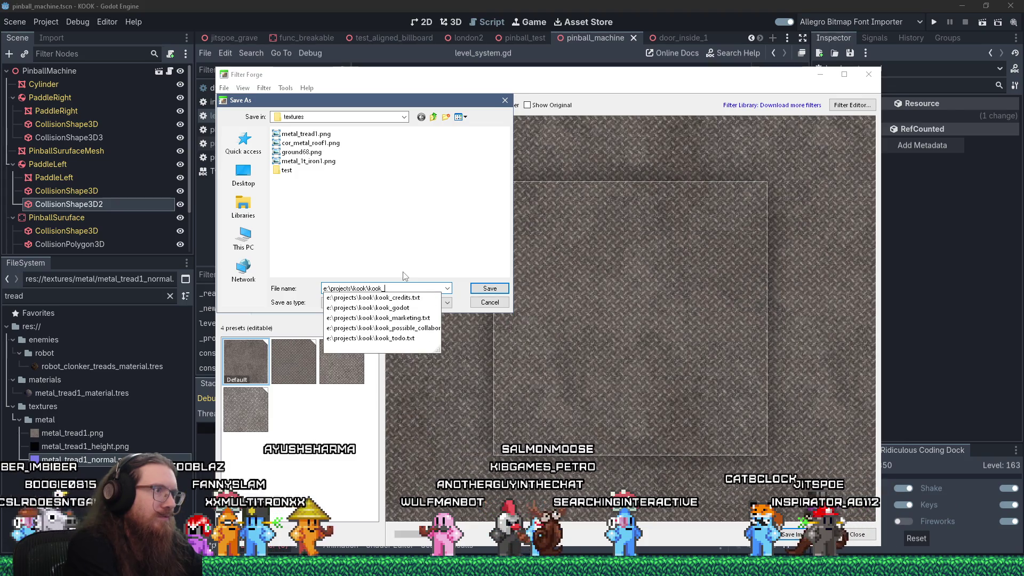
{"action": "type", "text": "godot\textures\tr"}
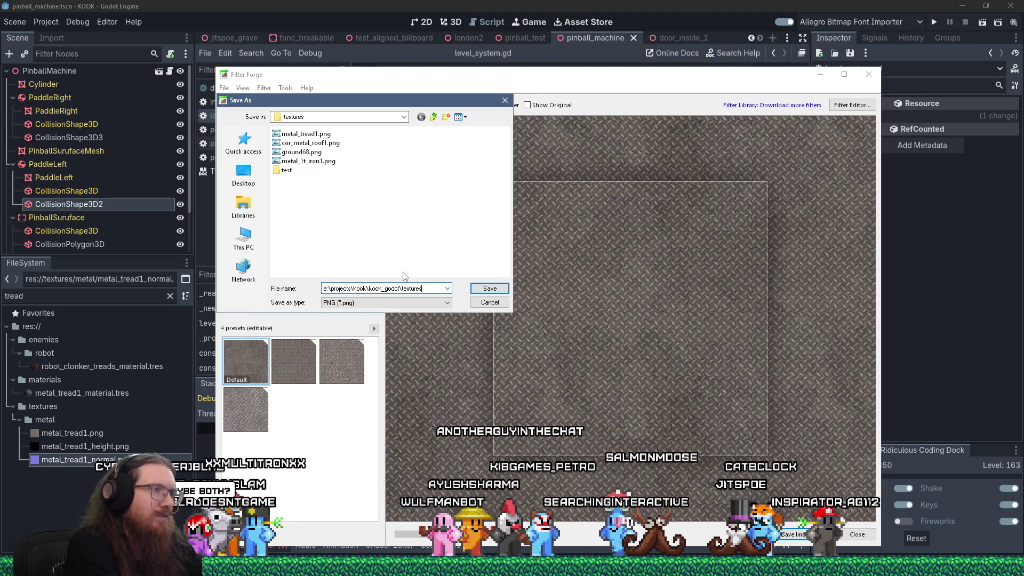
{"action": "key", "text": "BackSpace"}
{"action": "key", "text": "BackSpace"}
{"action": "type", "text": "metal\\"}
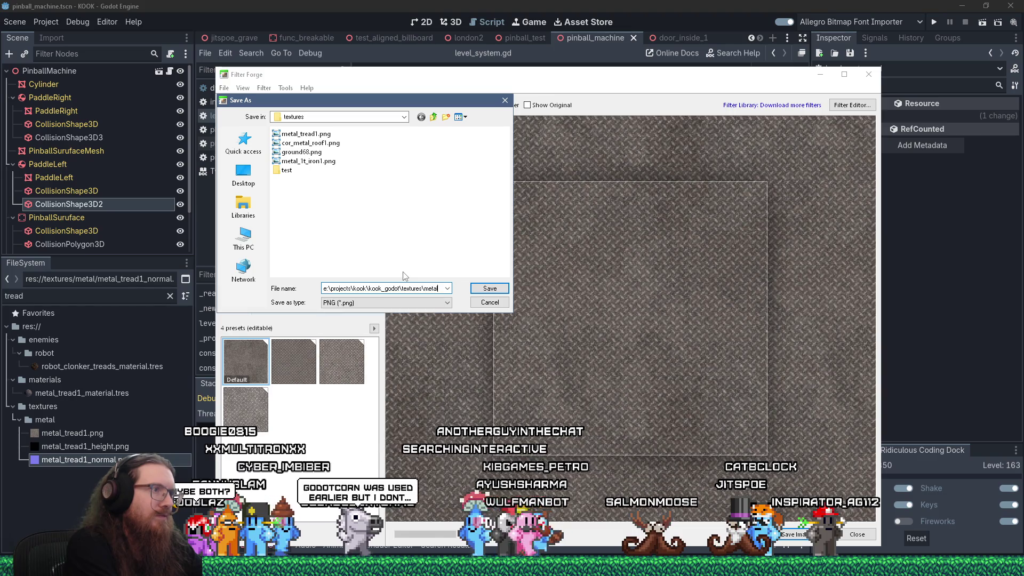
{"action": "key", "text": "Return"}
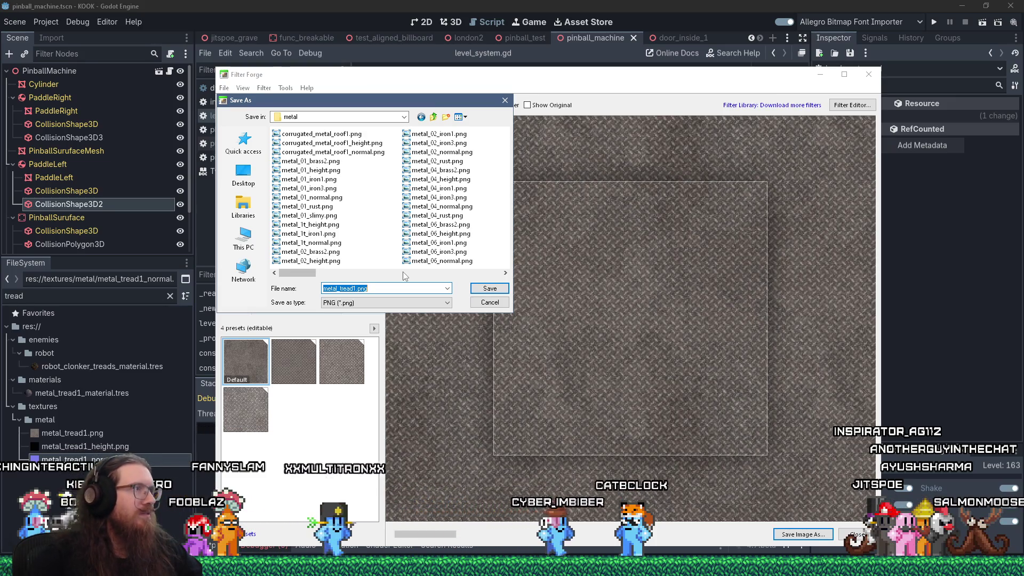
Overwrite metal_tread1.png with the render, accepting the PNG options
{"action": "mouse_move", "coordinate": [314, 274]}
{"action": "left_mouse_down"}
{"action": "mouse_move", "coordinate": [362, 273]}
{"action": "mouse_move", "coordinate": [273, 272]}
{"action": "left_mouse_up"}
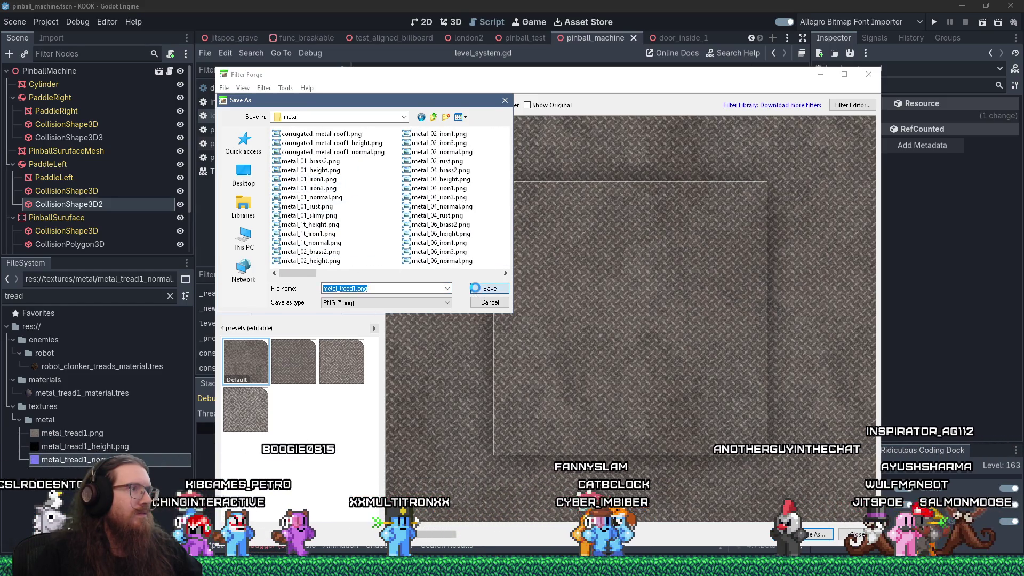
{"action": "left_click", "coordinate": [477, 292]}
{"action": "left_click", "coordinate": [537, 288]}
{"action": "key", "text": "Return"}
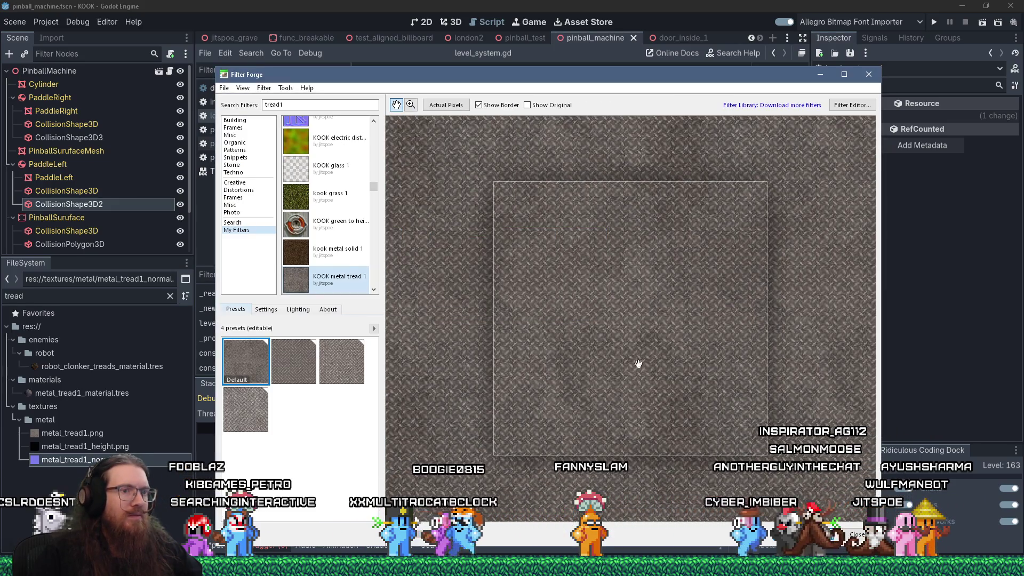
Run the KOOK project from Godot, enter notarget, and fly to the tread floor
{"action": "left_click", "coordinate": [786, 5]}
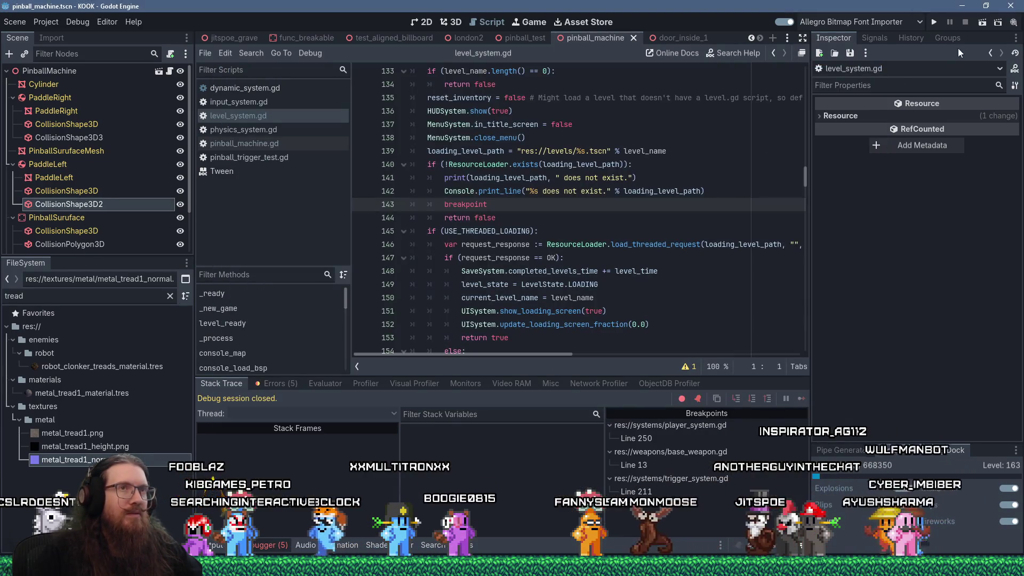
{"action": "left_click", "coordinate": [934, 23]}
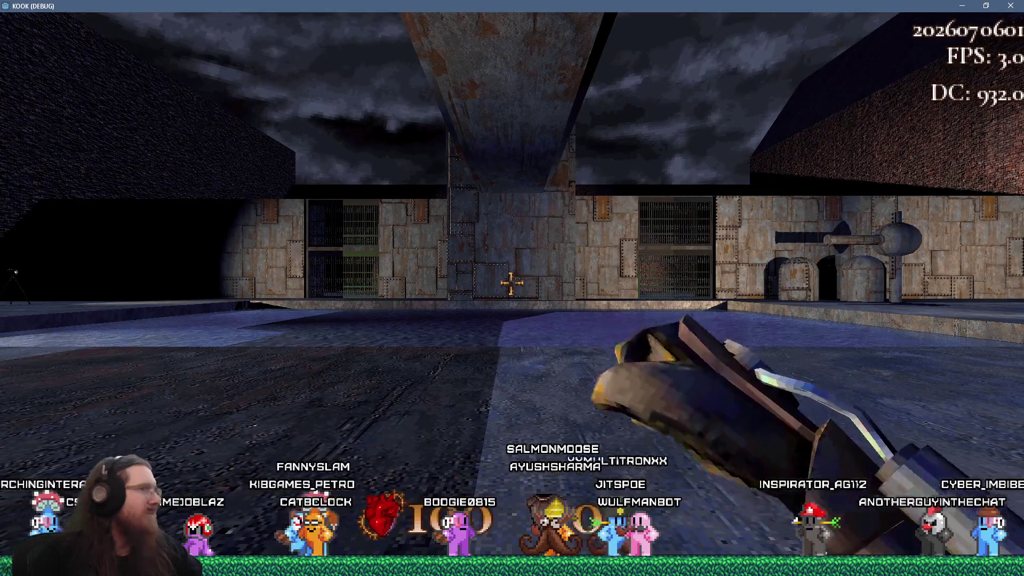
{"action": "key", "text": "grave"}
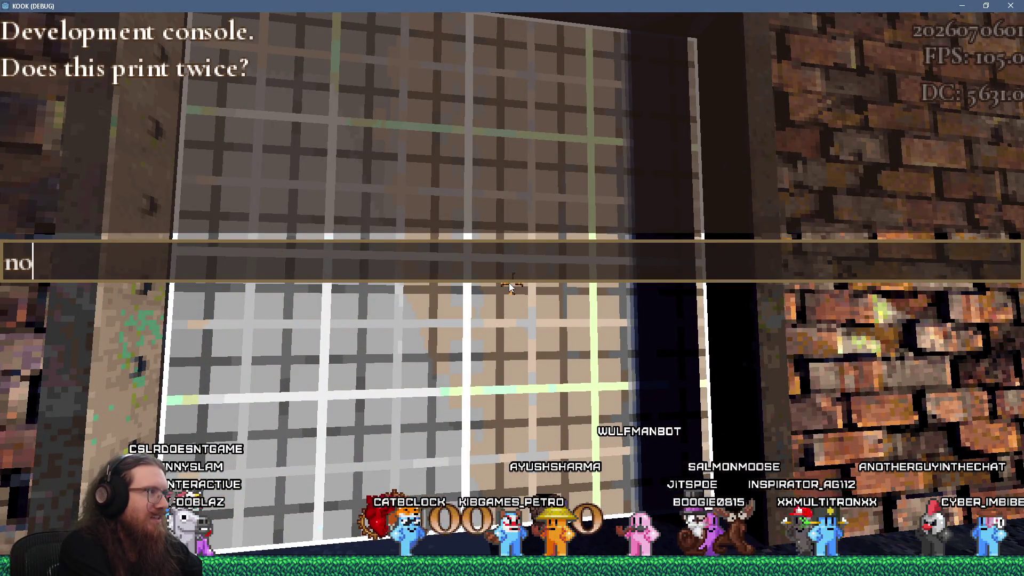
{"action": "key", "text": "Return"}
{"action": "key", "text": "grave"}
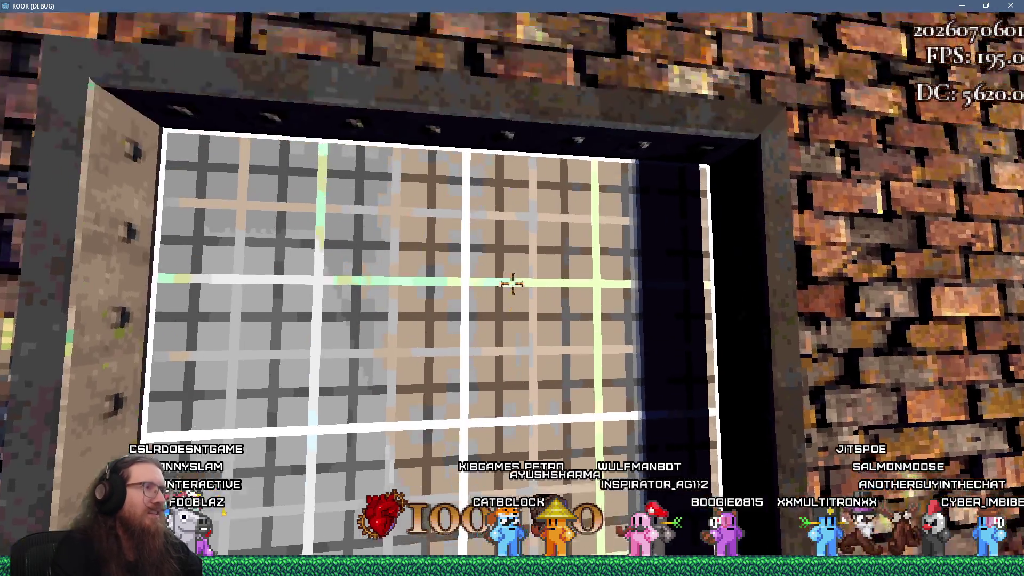
{"action": "key", "text": "w"}
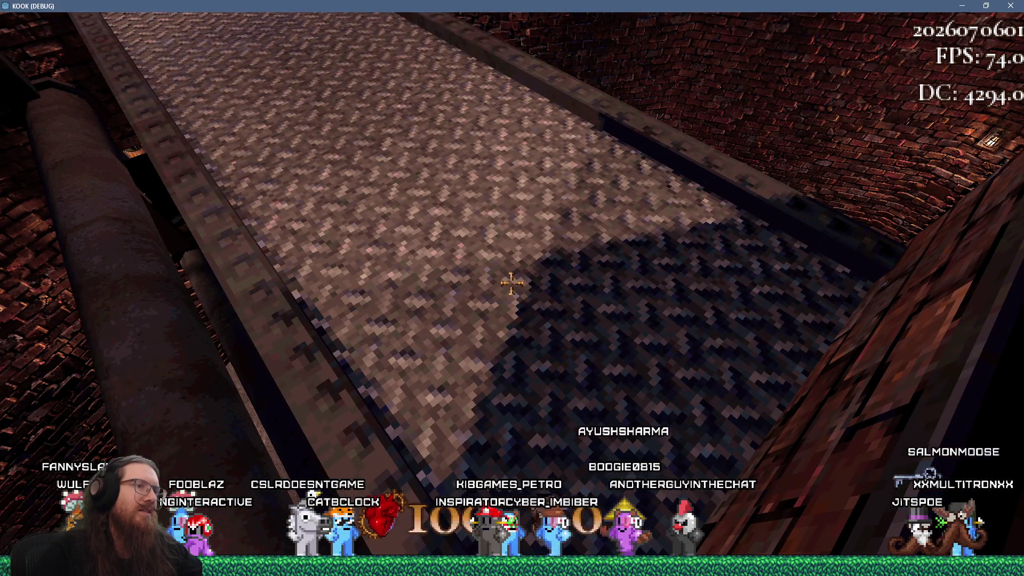
Quit the game with the 'quit' console command and return to Filter Forge
{"action": "key", "text": "grave"}
{"action": "type", "text": "quit"}
{"action": "key", "text": "Return"}
{"action": "key", "text": "alt+Tab"}
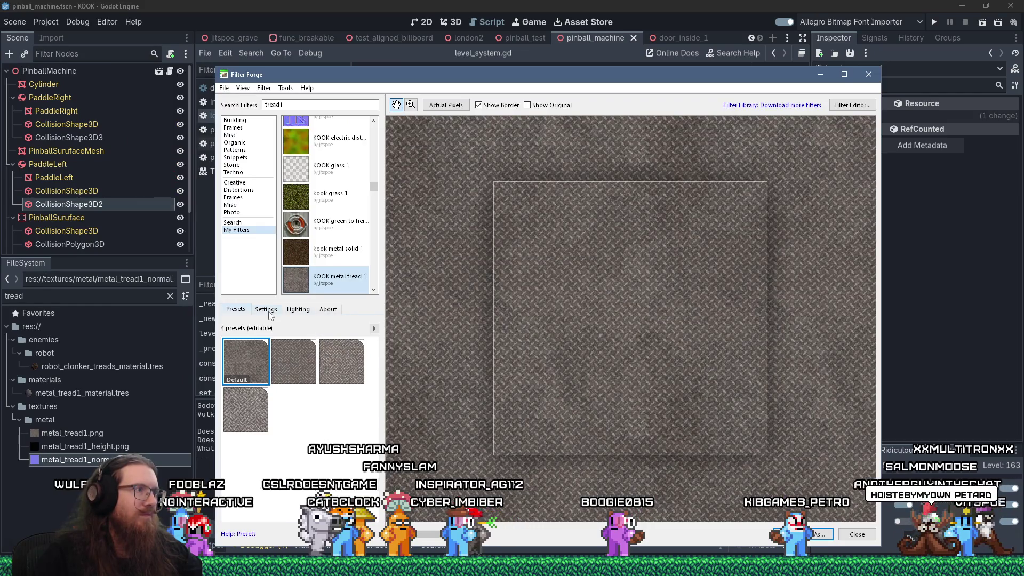
Set Size, pixels to 64 in Settings and zoom the preview in and out to inspect it
{"action": "left_click", "coordinate": [267, 311]}
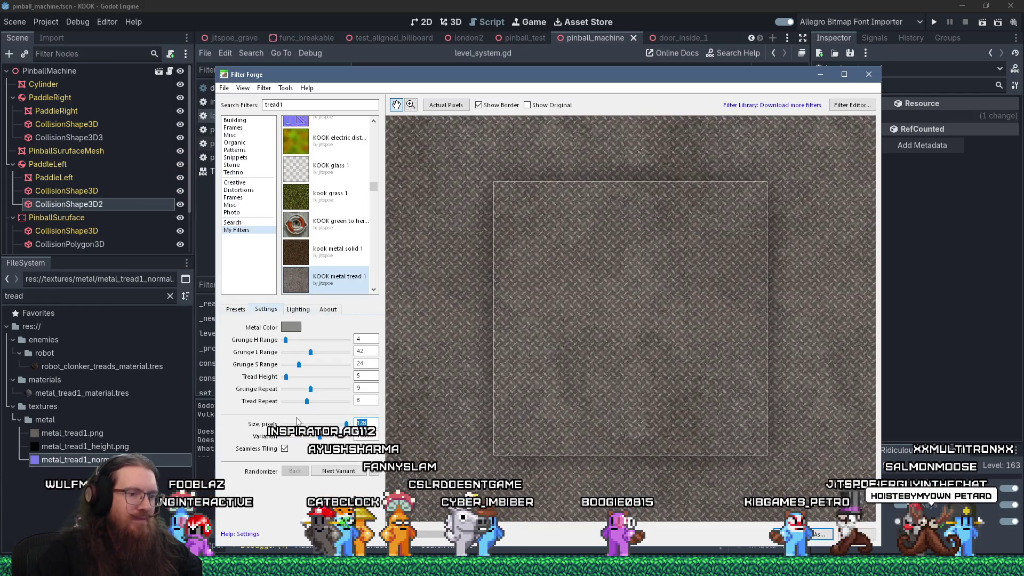
{"action": "type", "text": "64"}
{"action": "key", "text": "Return"}
{"action": "scroll", "coordinate": [504, 373], "scroll_direction": "up", "scroll_amount": 2}
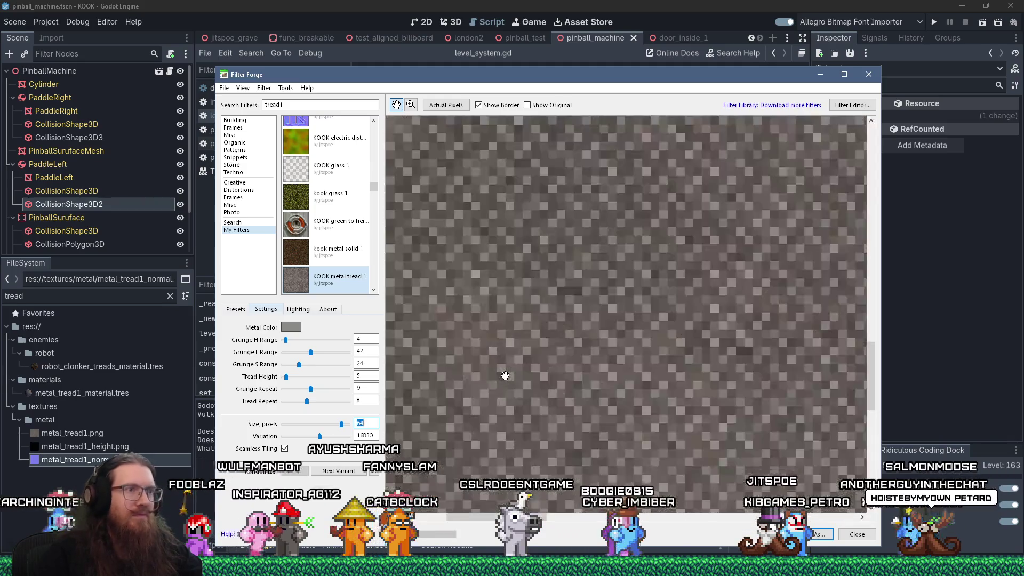
{"action": "scroll", "coordinate": [505, 376], "scroll_direction": "down", "scroll_amount": 2}
{"action": "scroll", "coordinate": [511, 345], "scroll_direction": "up", "scroll_amount": 2}
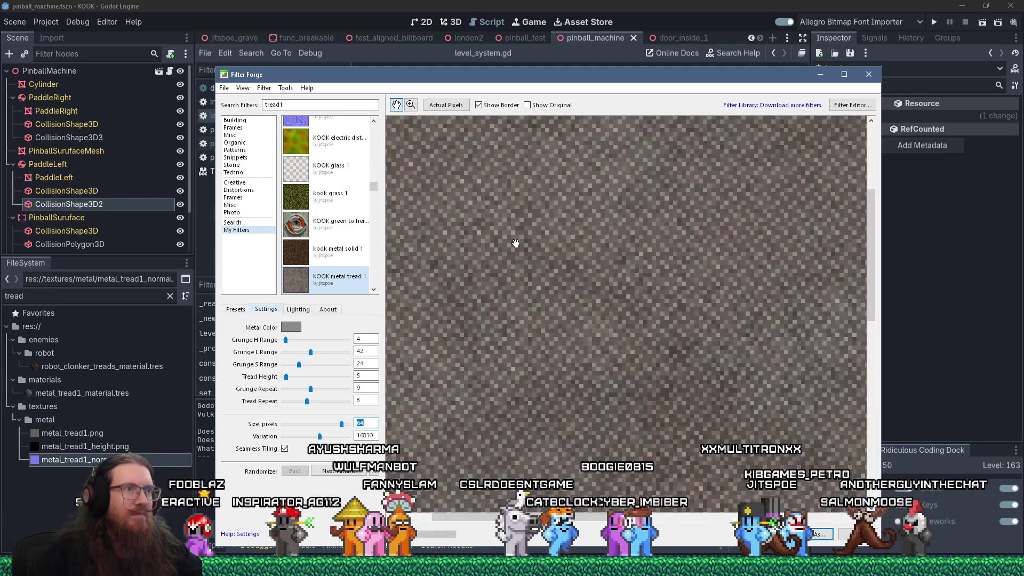
{"action": "scroll", "coordinate": [534, 219], "scroll_direction": "down", "scroll_amount": 2}
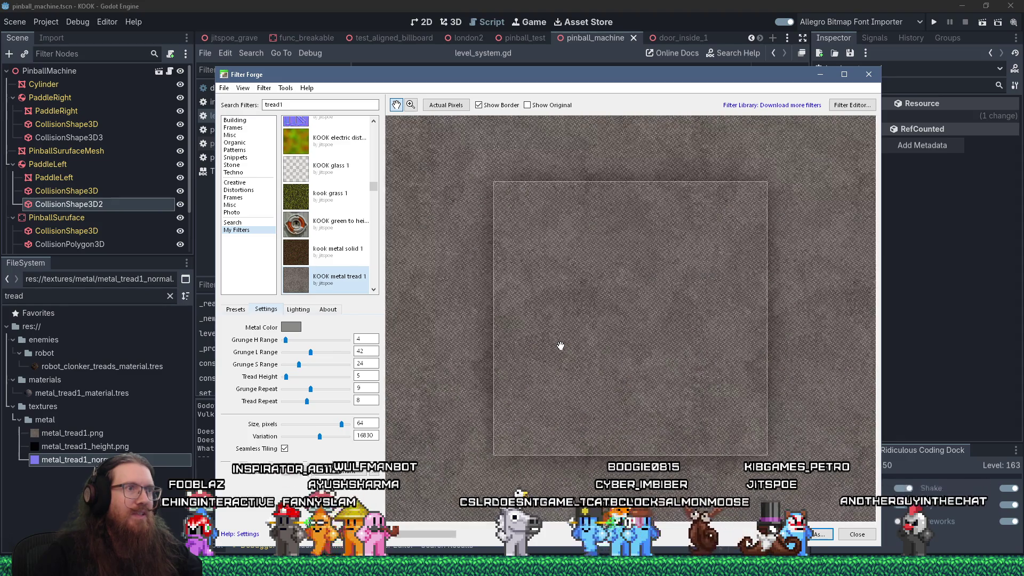
{"action": "scroll", "coordinate": [560, 346], "scroll_direction": "up", "scroll_amount": 2}
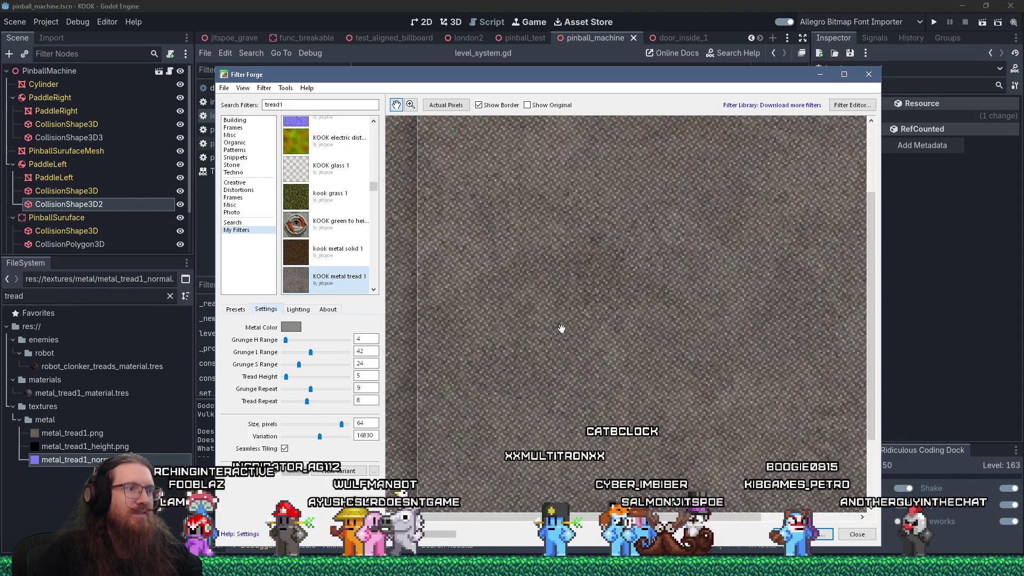
{"action": "scroll", "coordinate": [561, 328], "scroll_direction": "down", "scroll_amount": 2}
{"action": "scroll", "coordinate": [562, 328], "scroll_direction": "up", "scroll_amount": 2}
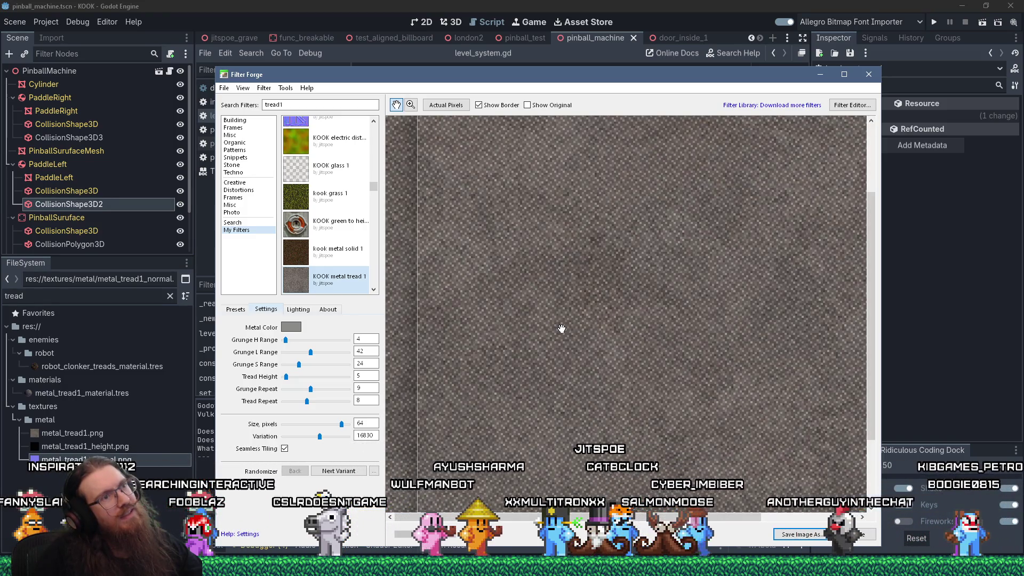
{"action": "scroll", "coordinate": [568, 203], "scroll_direction": "up", "scroll_amount": 1}
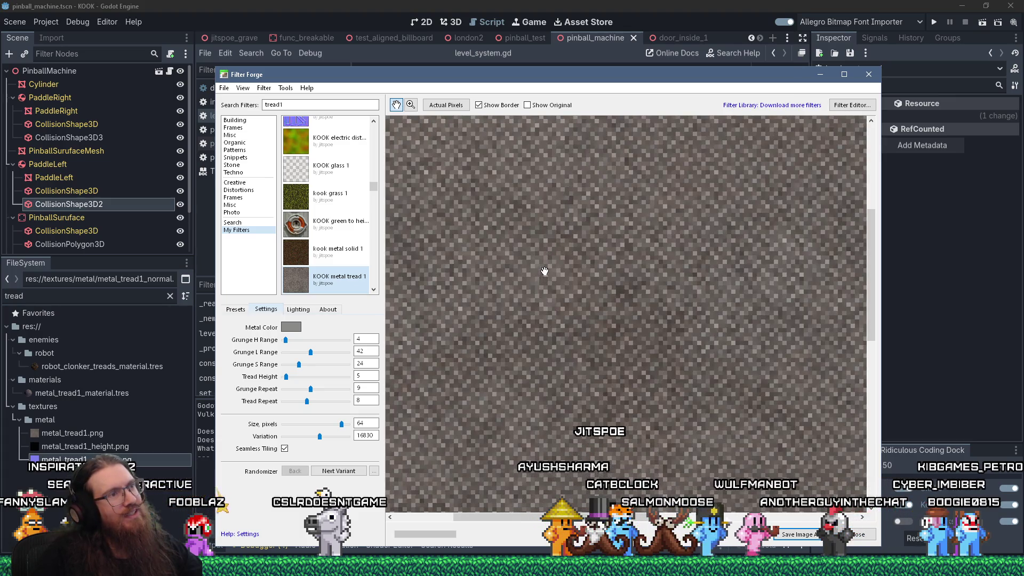
{"action": "scroll", "coordinate": [619, 320], "scroll_direction": "down", "scroll_amount": 3}
{"action": "scroll", "coordinate": [624, 322], "scroll_direction": "up", "scroll_amount": 3}
{"action": "scroll", "coordinate": [624, 322], "scroll_direction": "down", "scroll_amount": 3}
{"action": "scroll", "coordinate": [624, 323], "scroll_direction": "up", "scroll_amount": 1}
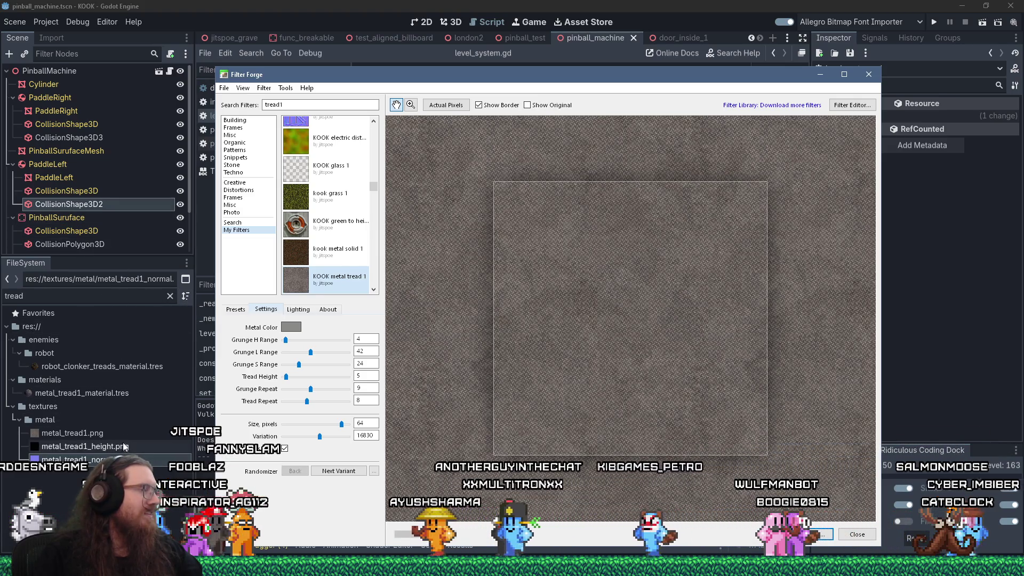
Save the 64-pixel render over metal_tread1.png, confirming the replace and PNG options
{"action": "left_click", "coordinate": [242, 88]}
{"action": "mouse_move", "coordinate": [264, 88]}
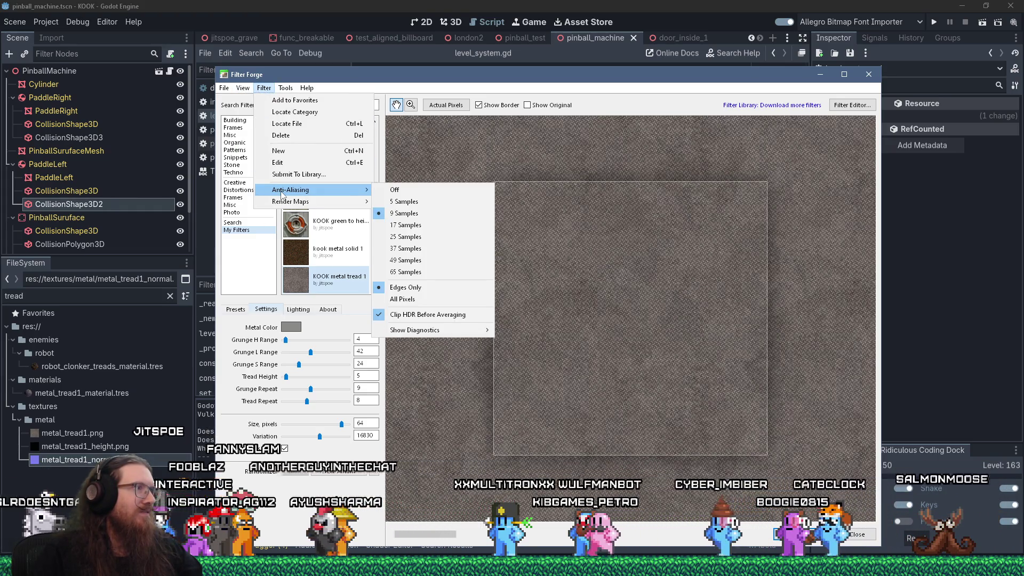
{"action": "left_click", "coordinate": [224, 88]}
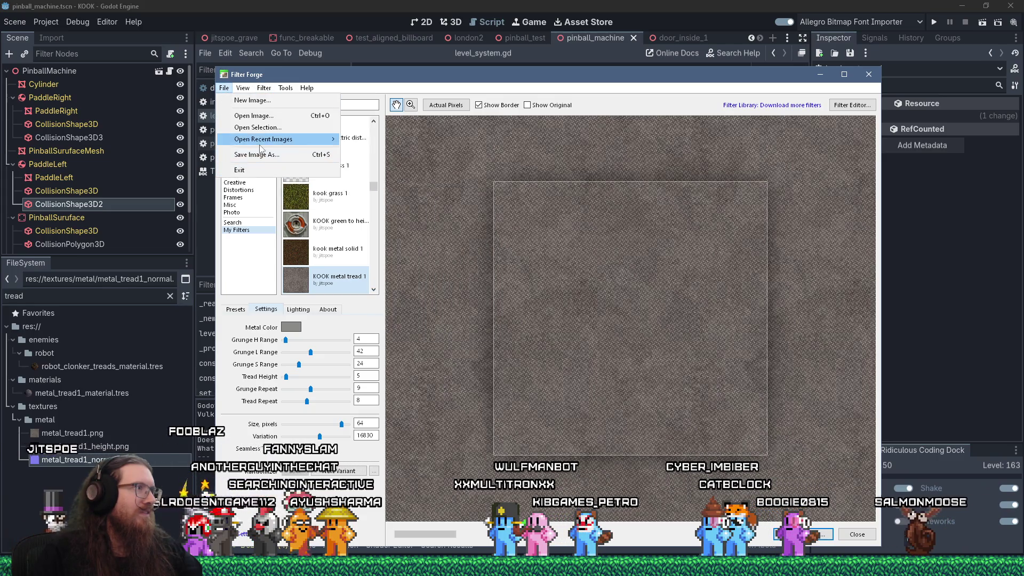
{"action": "left_click", "coordinate": [360, 187]}
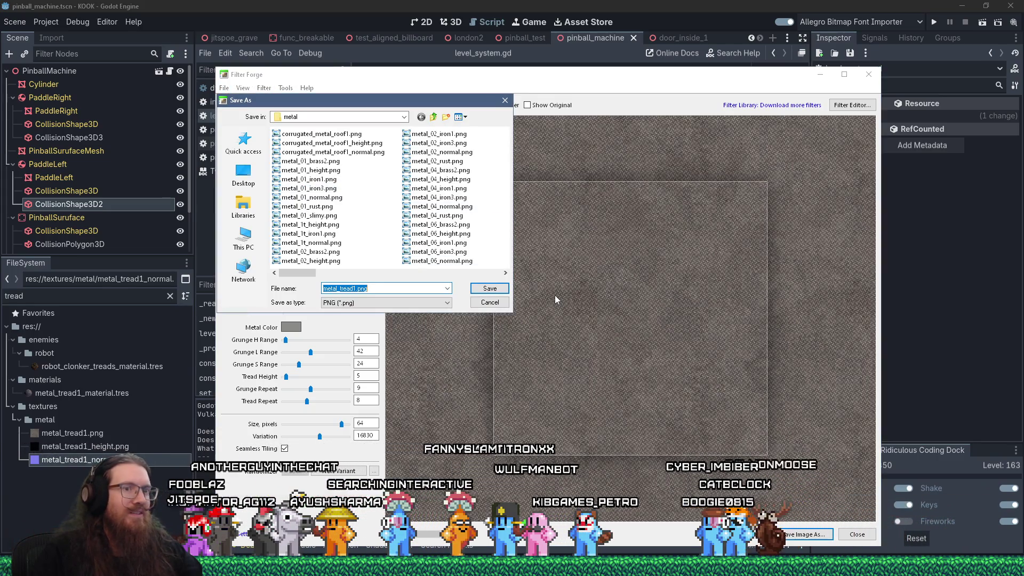
{"action": "left_click", "coordinate": [490, 288]}
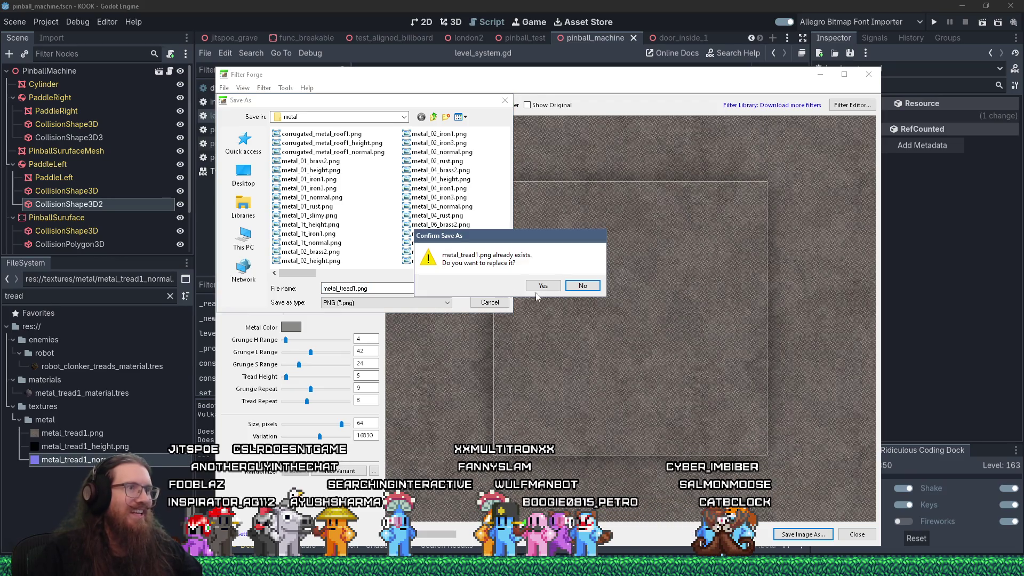
{"action": "left_click", "coordinate": [551, 284]}
{"action": "left_click", "coordinate": [524, 307]}
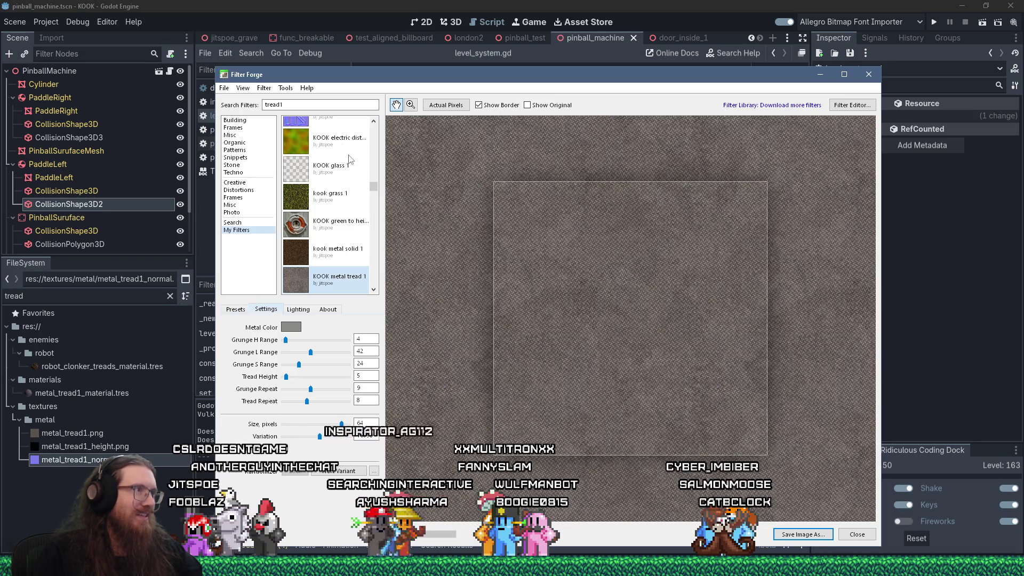
{"action": "left_click", "coordinate": [264, 88]}
Switch the preview to the Bump Map render
{"action": "mouse_move", "coordinate": [320, 201]}
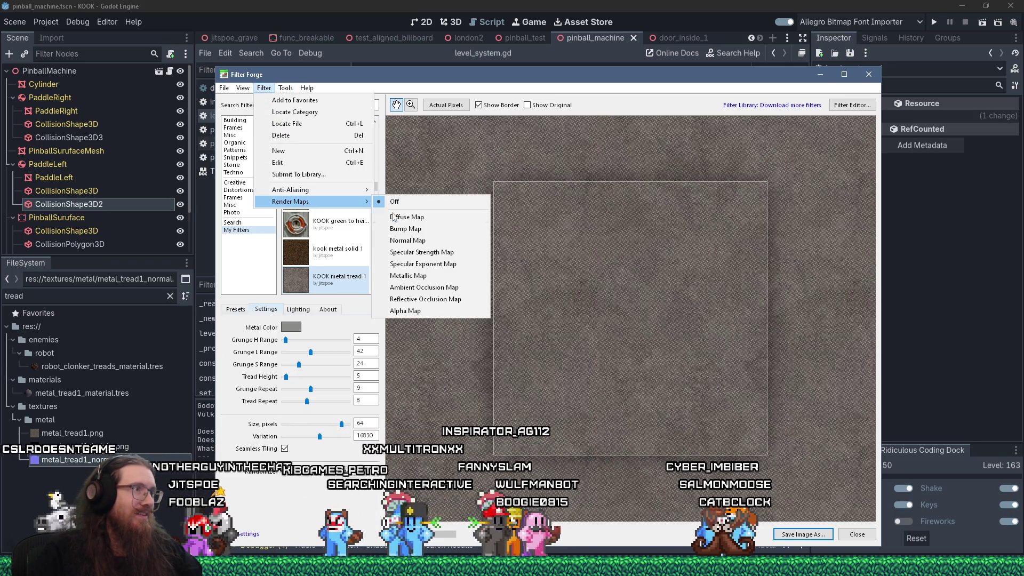
{"action": "left_click", "coordinate": [425, 228]}
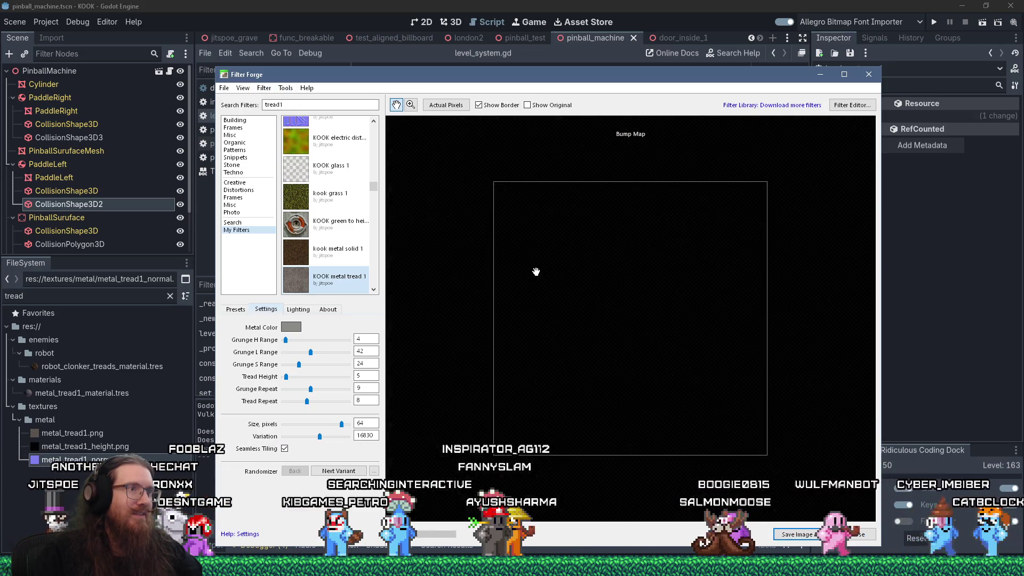
{"action": "left_click", "coordinate": [263, 89]}
{"action": "mouse_move", "coordinate": [290, 190]}
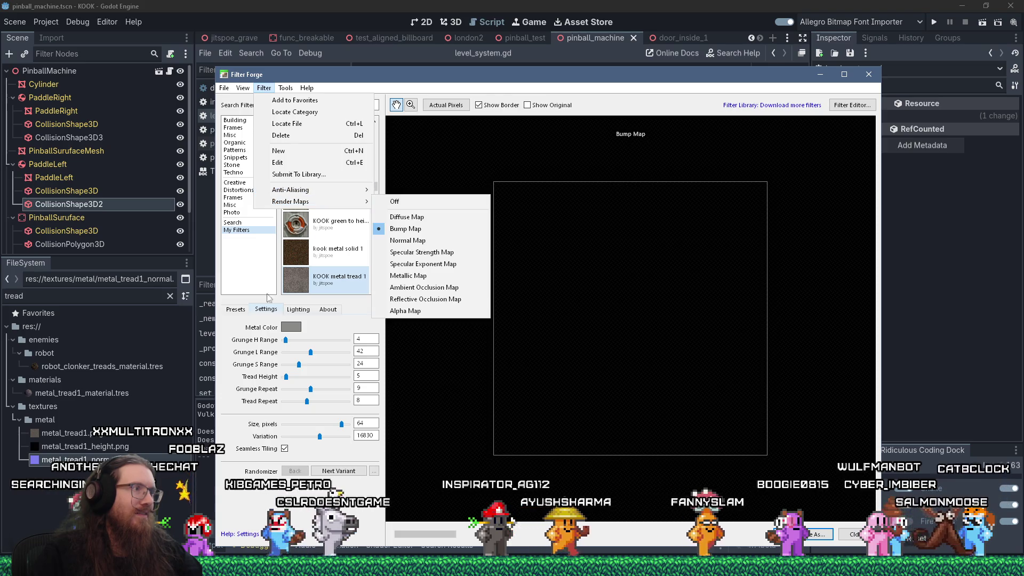
{"action": "left_click", "coordinate": [263, 88]}
Save the bump map over metal_tread1_height.png, finding it by sorting files by date
{"action": "left_click", "coordinate": [224, 88]}
{"action": "left_click", "coordinate": [288, 155]}
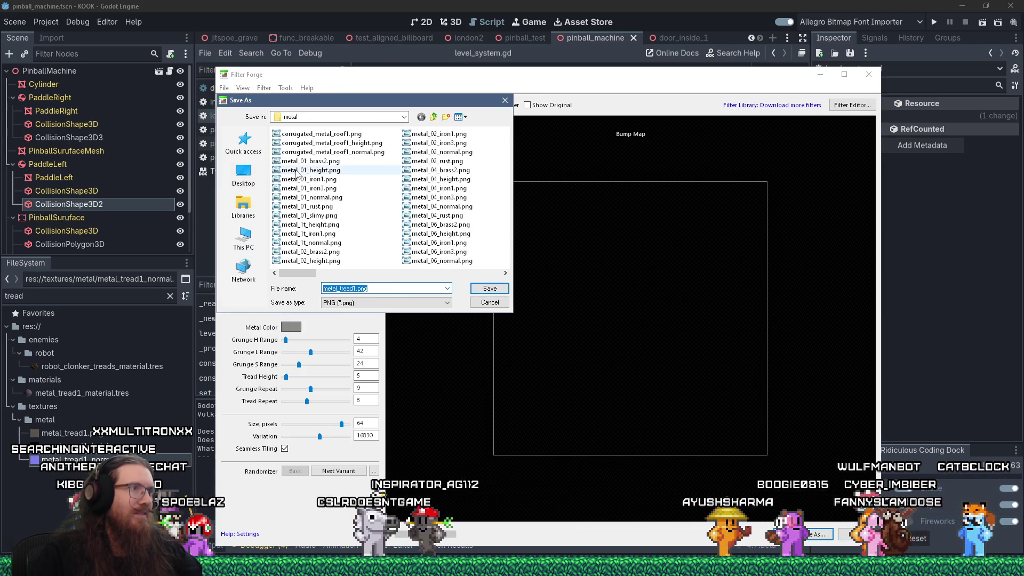
{"action": "right_click", "coordinate": [397, 164]}
{"action": "mouse_move", "coordinate": [469, 183]}
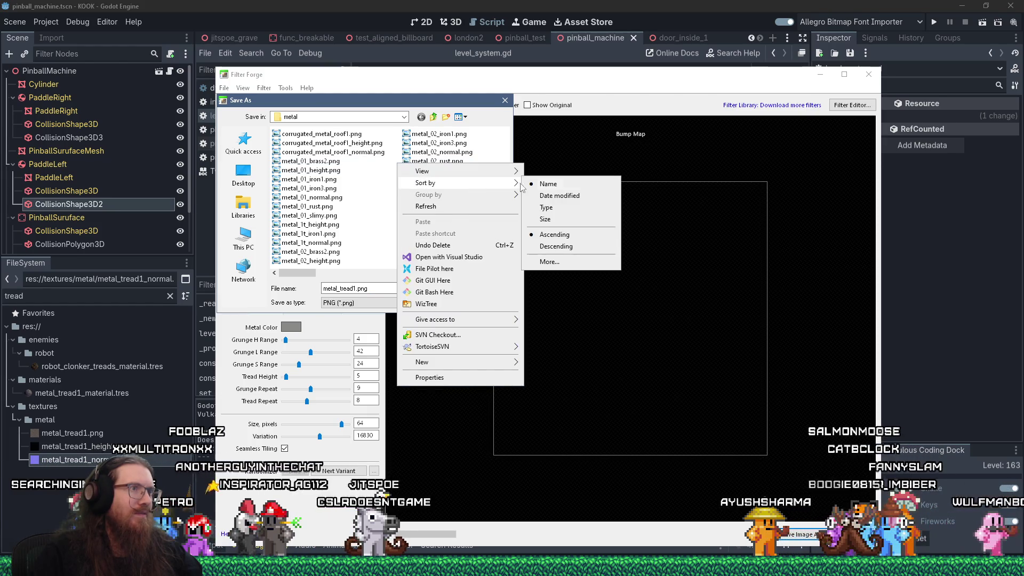
{"action": "left_click", "coordinate": [538, 194]}
{"action": "left_click", "coordinate": [338, 144]}
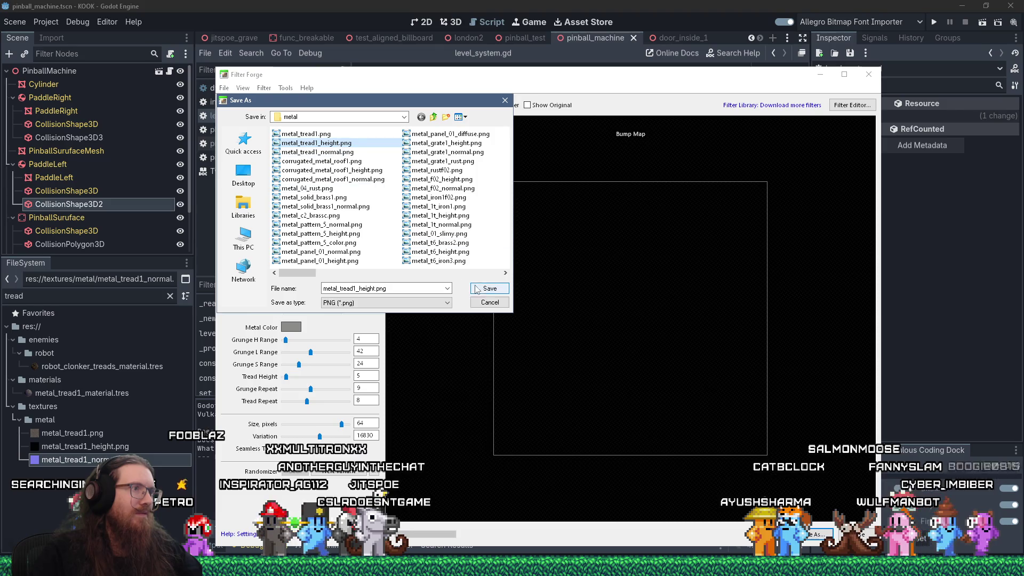
{"action": "left_click", "coordinate": [484, 290]}
{"action": "left_click", "coordinate": [542, 285]}
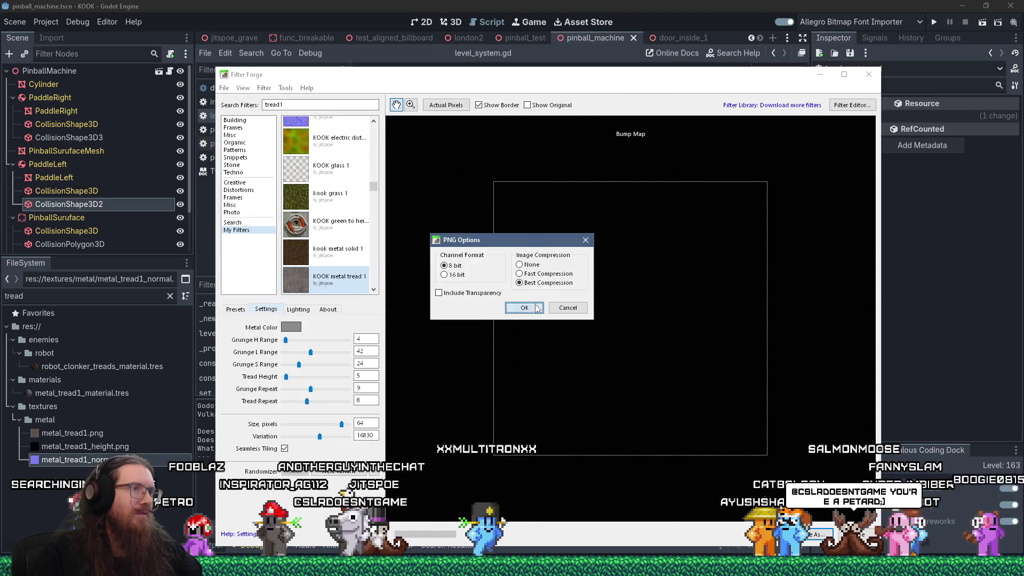
{"action": "left_click", "coordinate": [525, 304]}
Switch the preview to the Normal Map render
{"action": "left_click", "coordinate": [264, 88]}
{"action": "mouse_move", "coordinate": [330, 201]}
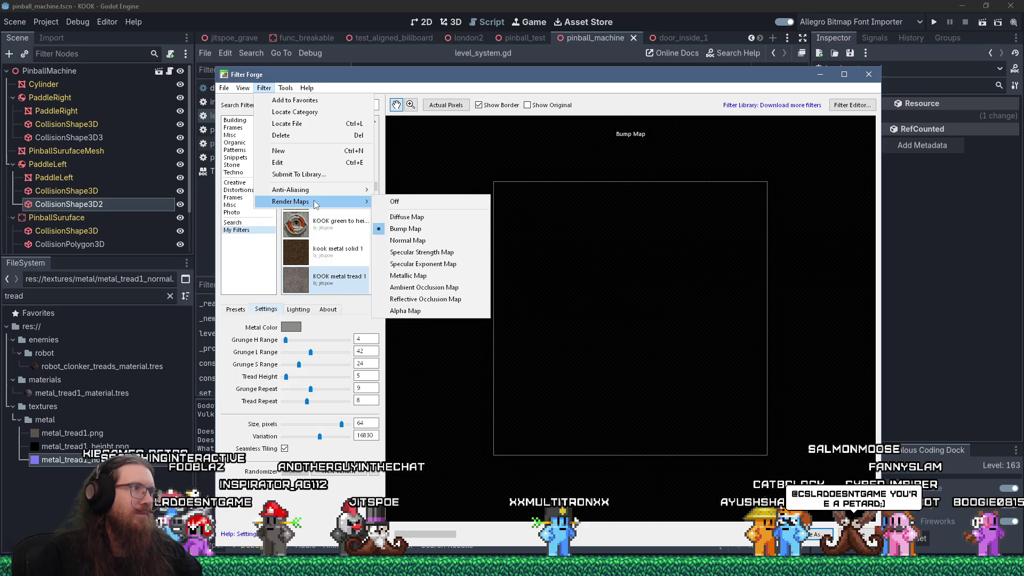
{"action": "left_click", "coordinate": [411, 244]}
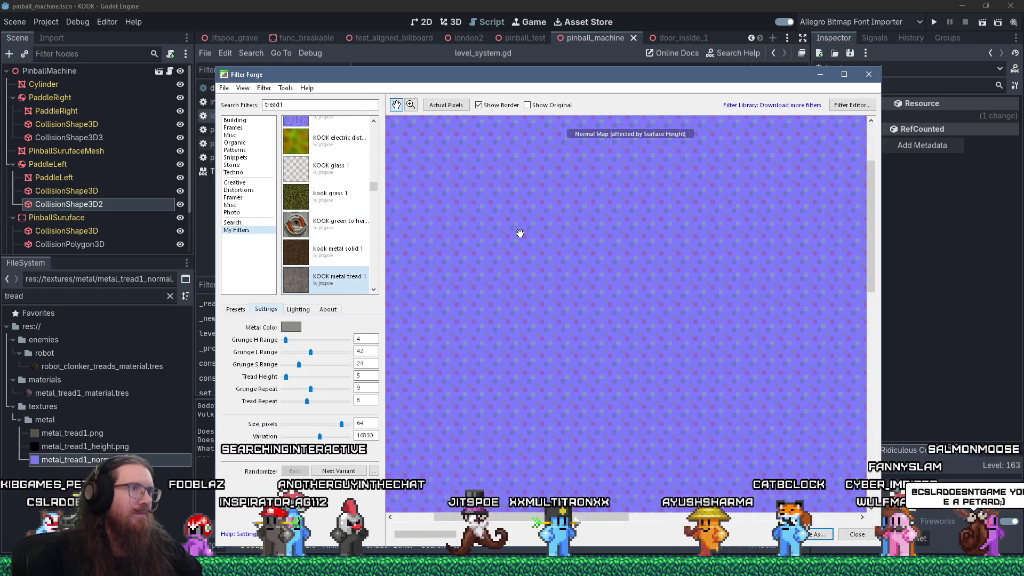
Compute (64+128)/2 in the calculator and set Size, pixels to 85.33
{"action": "scroll", "coordinate": [540, 261], "scroll_direction": "up", "scroll_amount": 1}
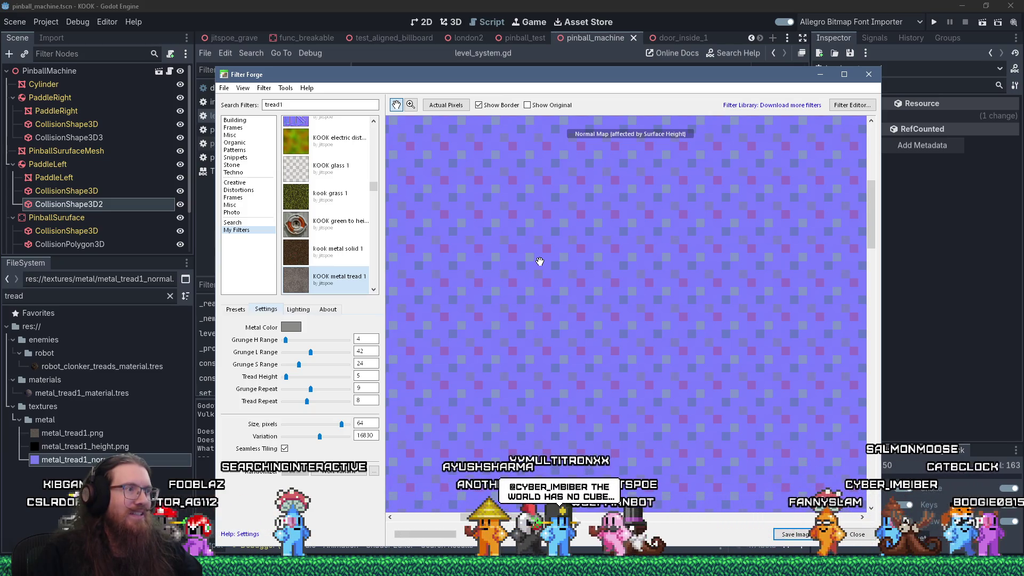
{"action": "double_click", "coordinate": [363, 423]}
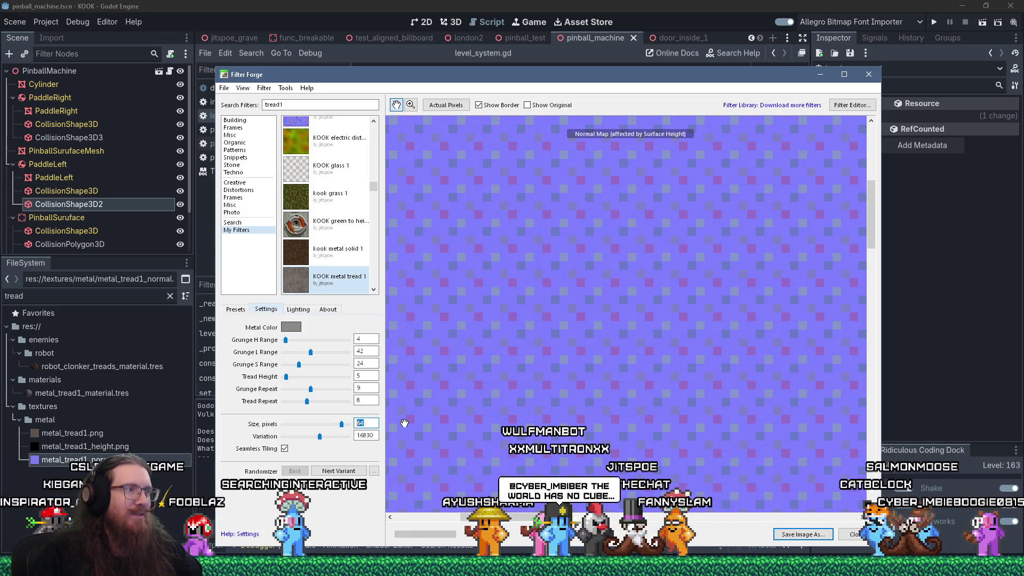
{"action": "key", "text": "super+r"}
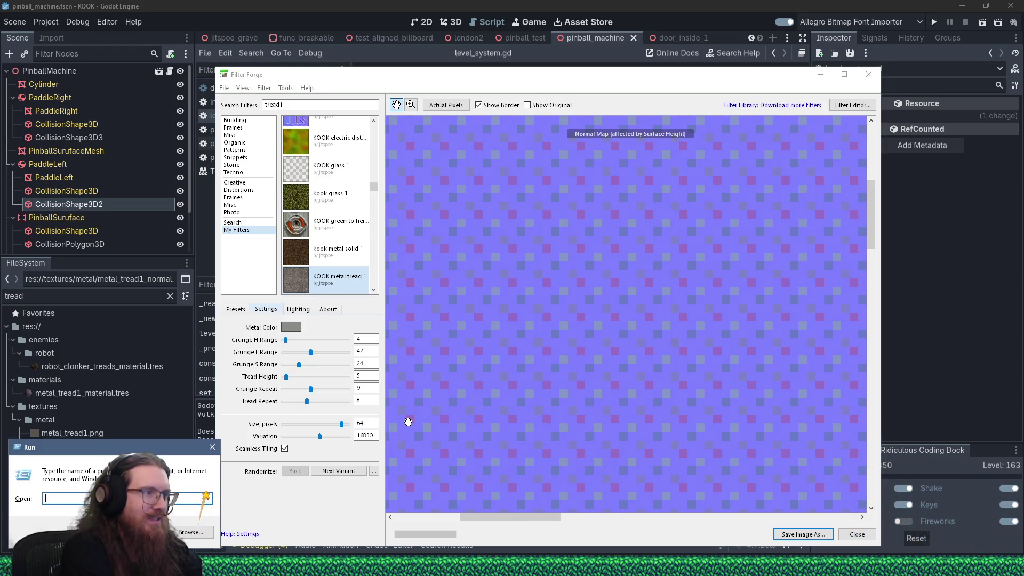
{"action": "type", "text": "calc"}
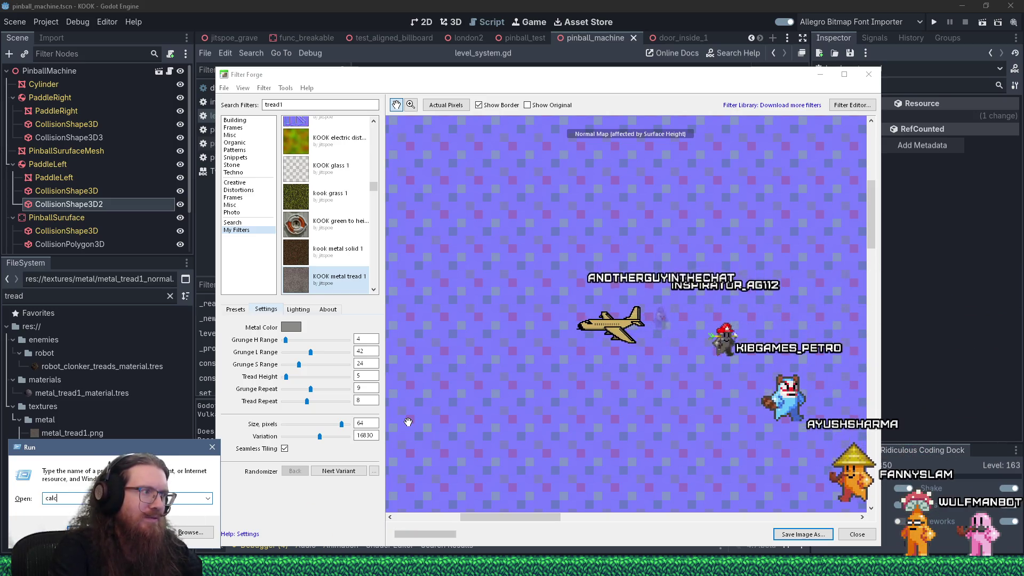
{"action": "key", "text": "Return"}
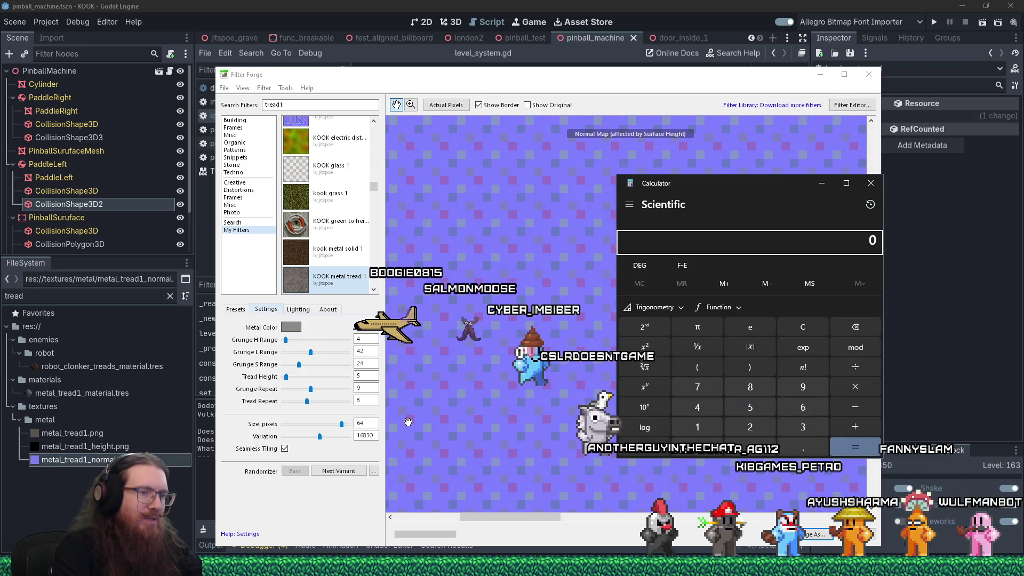
{"action": "type", "text": "64+1"}
{"action": "type", "text": "28"}
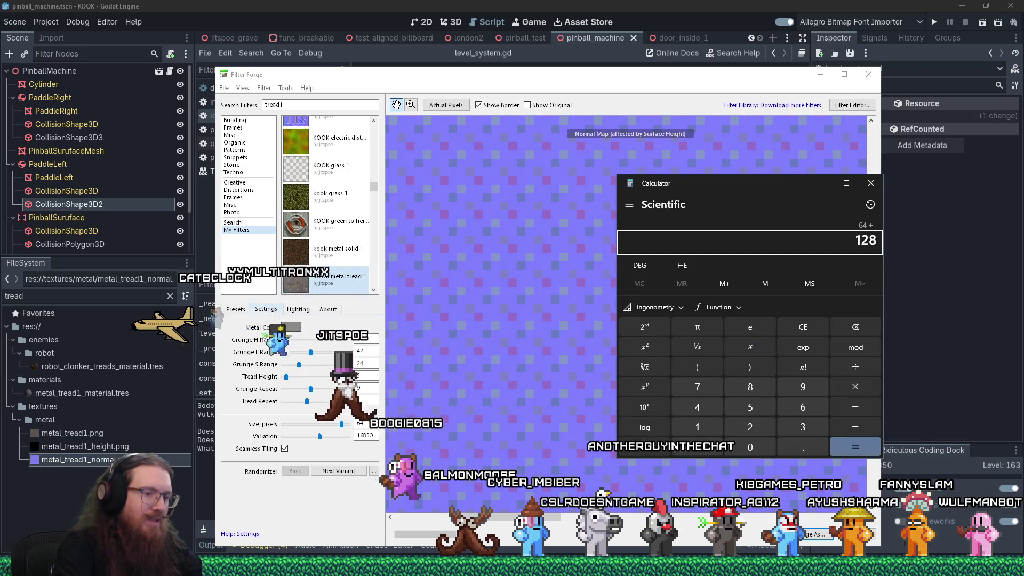
{"action": "key", "text": "Return"}
{"action": "type", "text": "/2"}
{"action": "key", "text": "Return"}
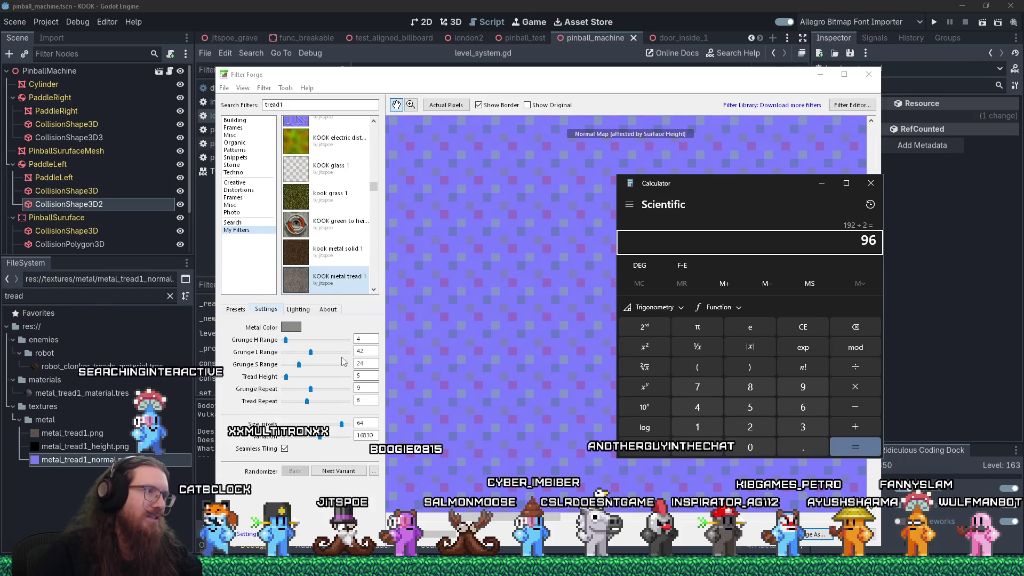
{"action": "left_click", "coordinate": [363, 423]}
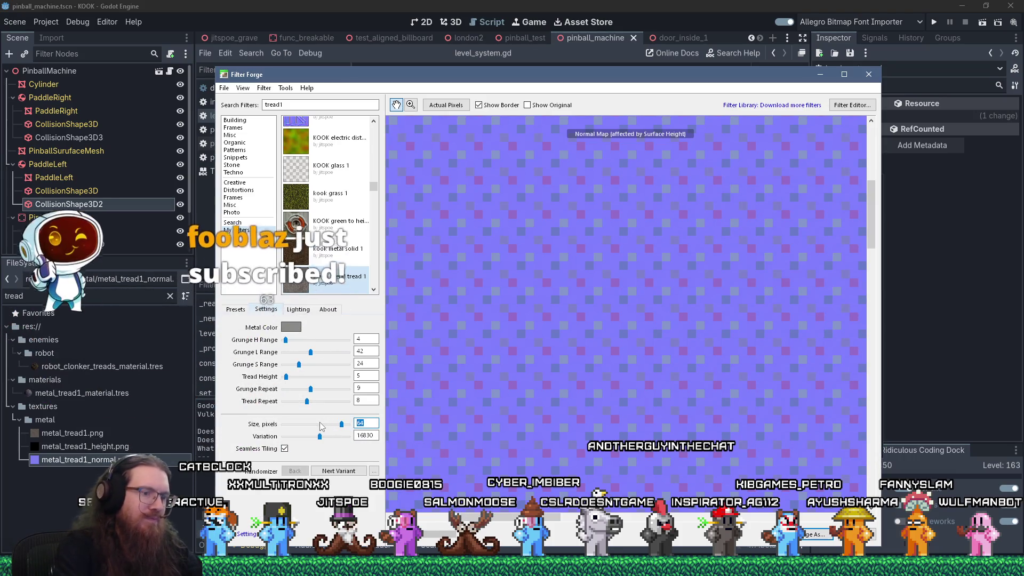
{"action": "type", "text": "85.33"}
{"action": "key", "text": "Return"}
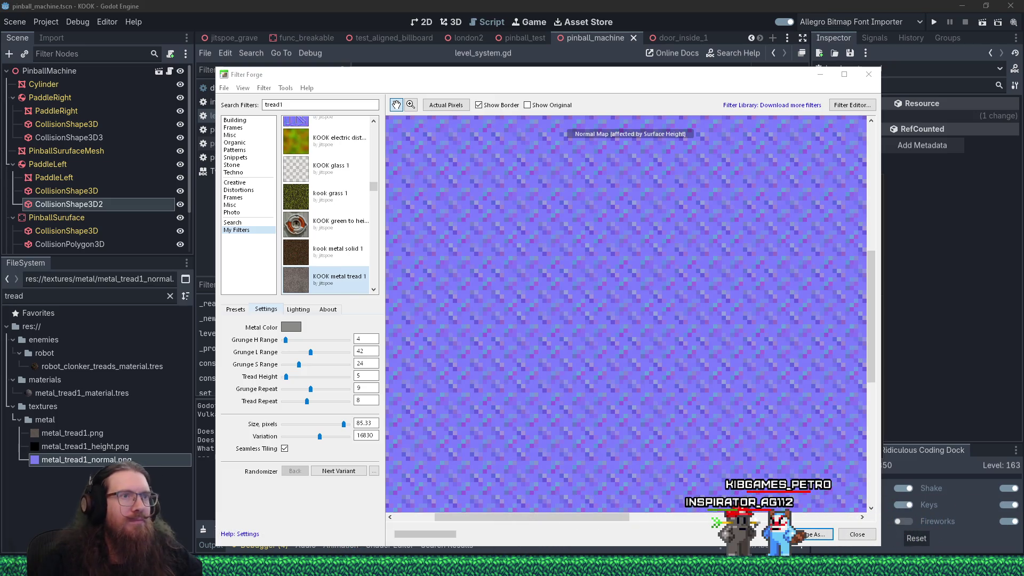
Zoom the 85.33-pixel normal map preview in and out to check the tile borders for seams
{"action": "scroll", "coordinate": [431, 292], "scroll_direction": "down", "scroll_amount": 3}
{"action": "scroll", "coordinate": [495, 315], "scroll_direction": "down", "scroll_amount": 2}
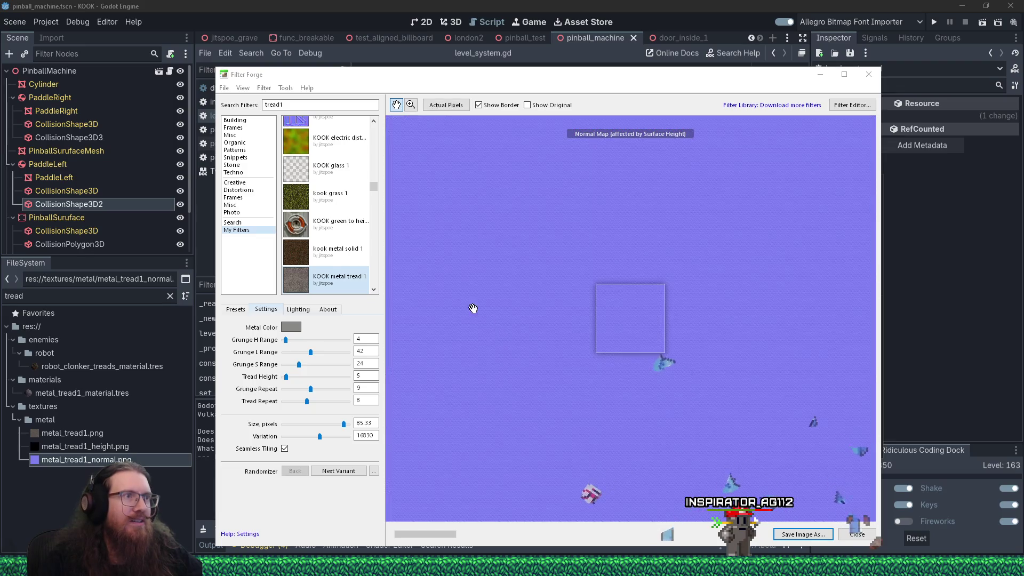
{"action": "scroll", "coordinate": [469, 303], "scroll_direction": "up", "scroll_amount": 2}
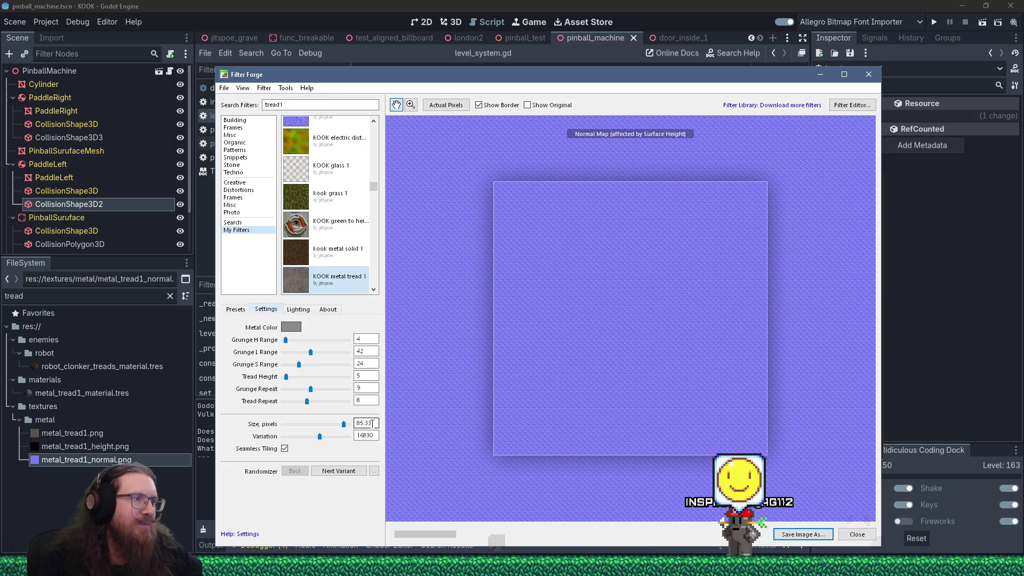
{"action": "scroll", "coordinate": [531, 446], "scroll_direction": "up", "scroll_amount": 2}
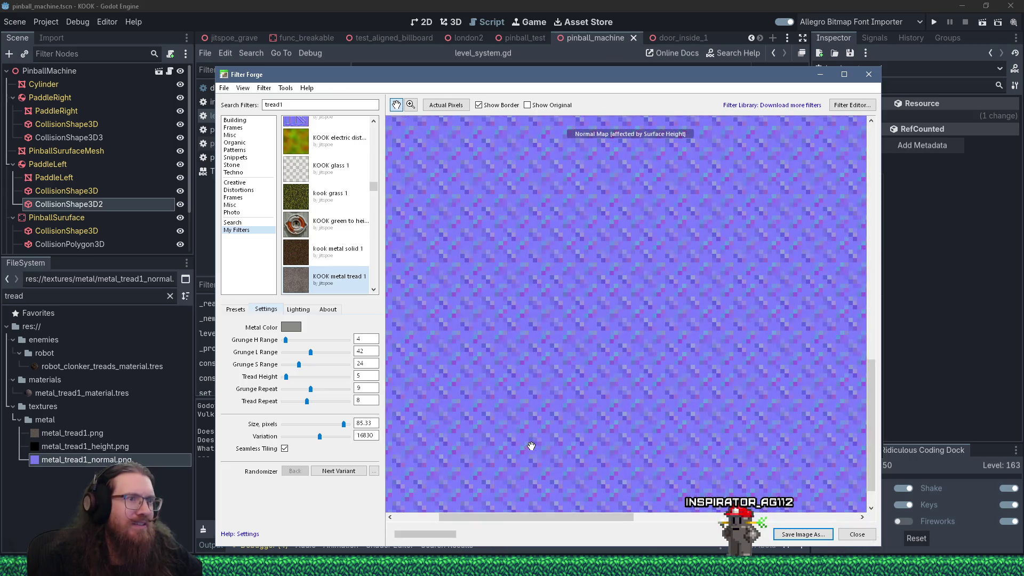
{"action": "scroll", "coordinate": [565, 474], "scroll_direction": "up", "scroll_amount": 1}
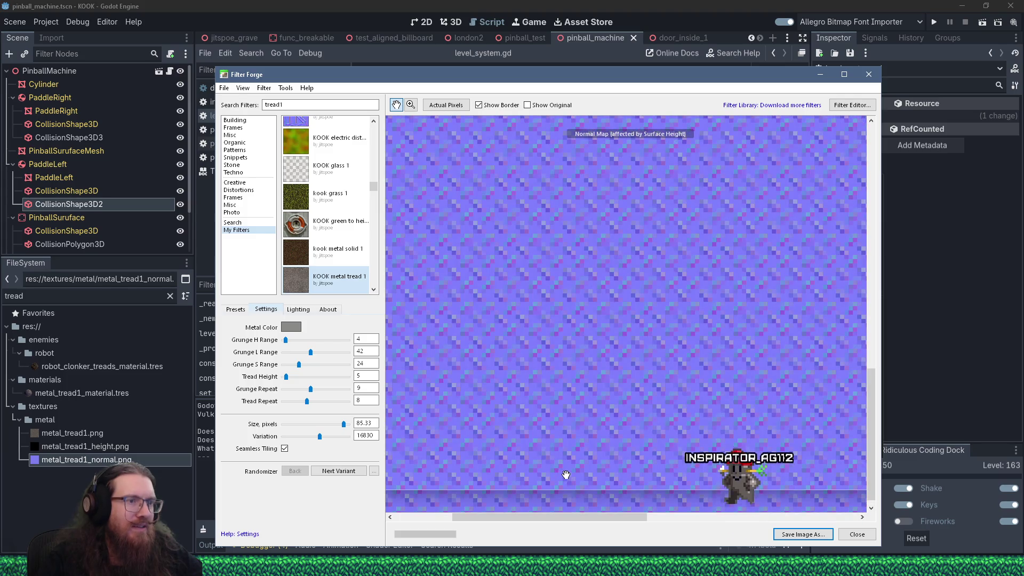
{"action": "scroll", "coordinate": [565, 474], "scroll_direction": "down", "scroll_amount": 1}
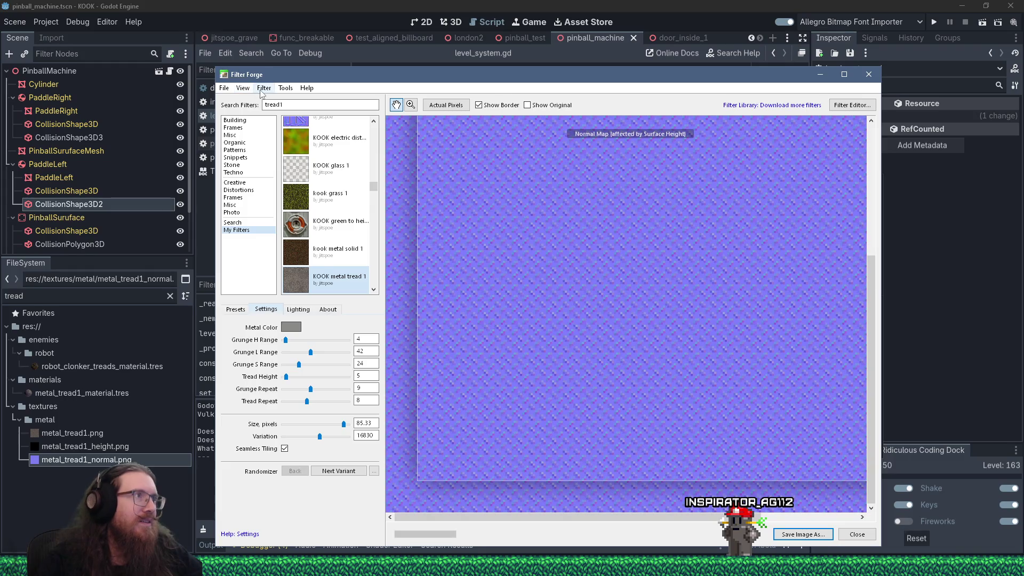
{"action": "left_click", "coordinate": [242, 88]}
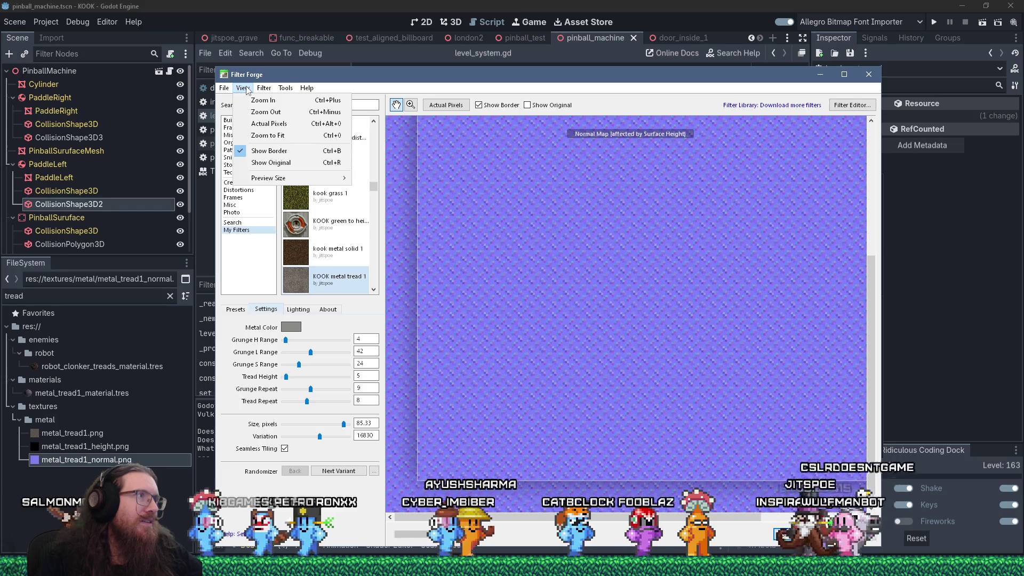
Export the normal map as PNG, overwriting metal_tread1_normal.png
{"action": "mouse_move", "coordinate": [223, 88]}
{"action": "left_click", "coordinate": [253, 154]}
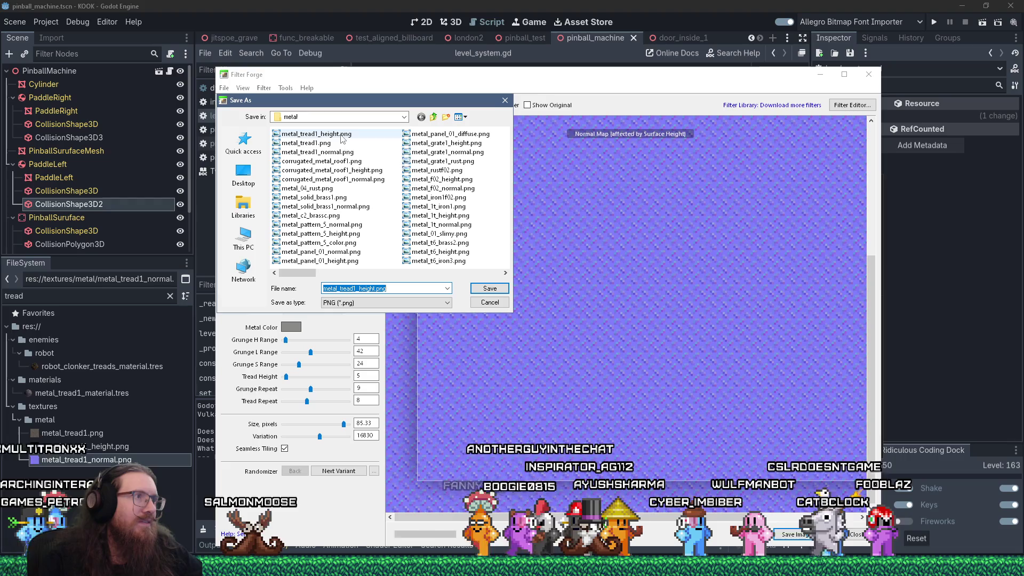
{"action": "left_click", "coordinate": [320, 152]}
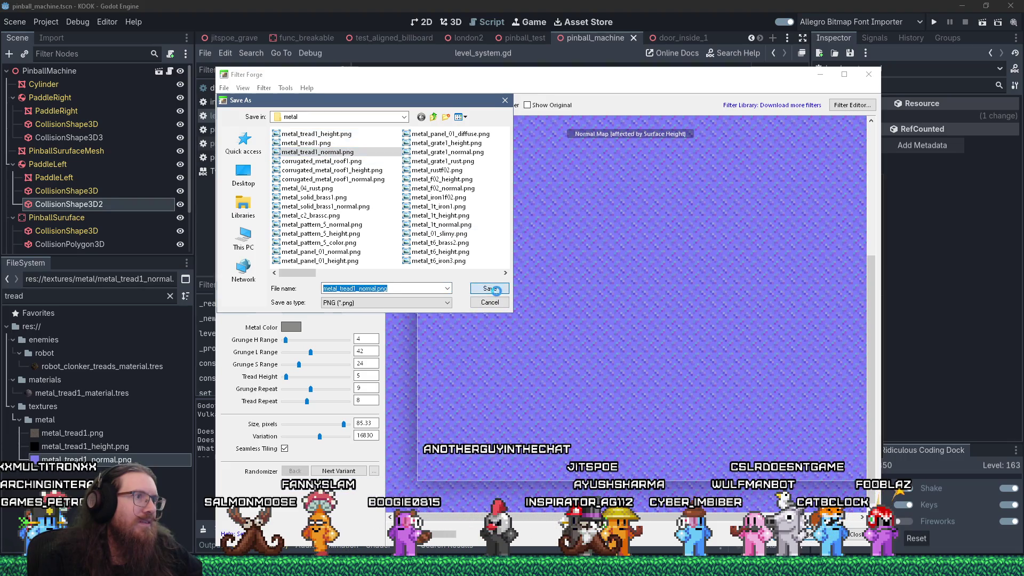
{"action": "left_click", "coordinate": [495, 289]}
{"action": "left_click", "coordinate": [551, 292]}
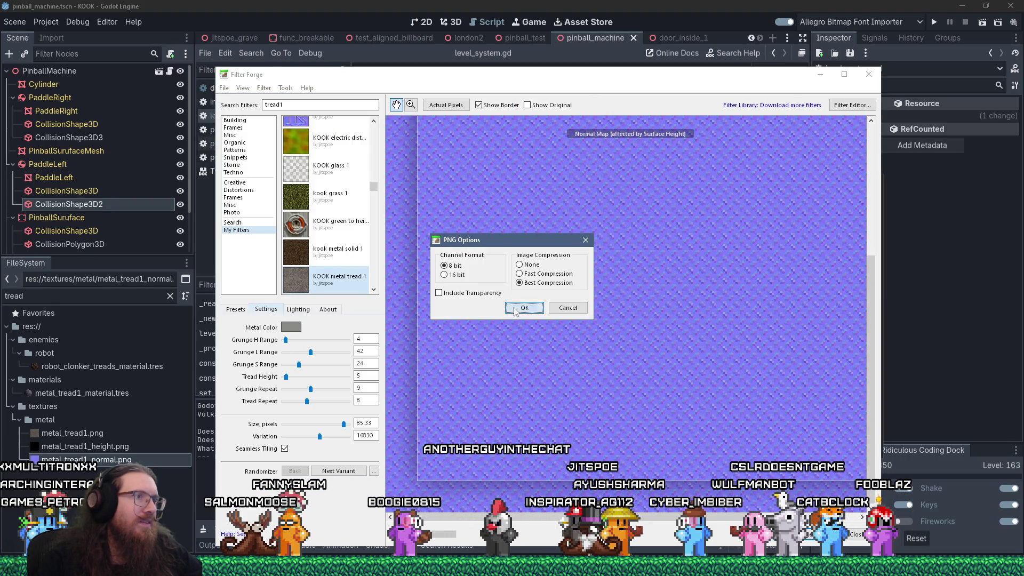
{"action": "left_click", "coordinate": [524, 308]}
Render the Bump Map and export it as PNG over metal_tread1_height.png
{"action": "left_click", "coordinate": [264, 87]}
{"action": "mouse_move", "coordinate": [322, 202]}
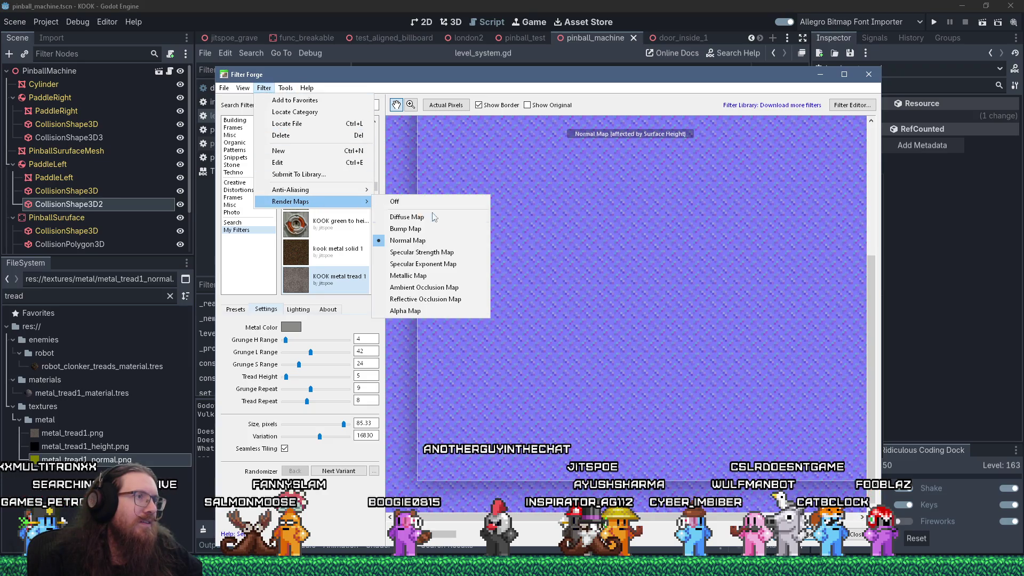
{"action": "left_click", "coordinate": [440, 228]}
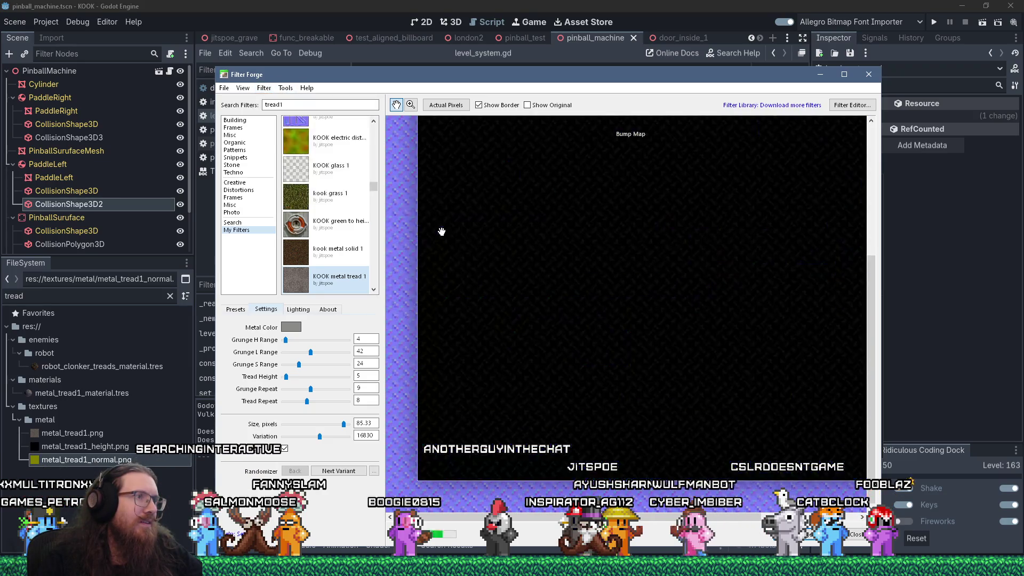
{"action": "left_click", "coordinate": [249, 154]}
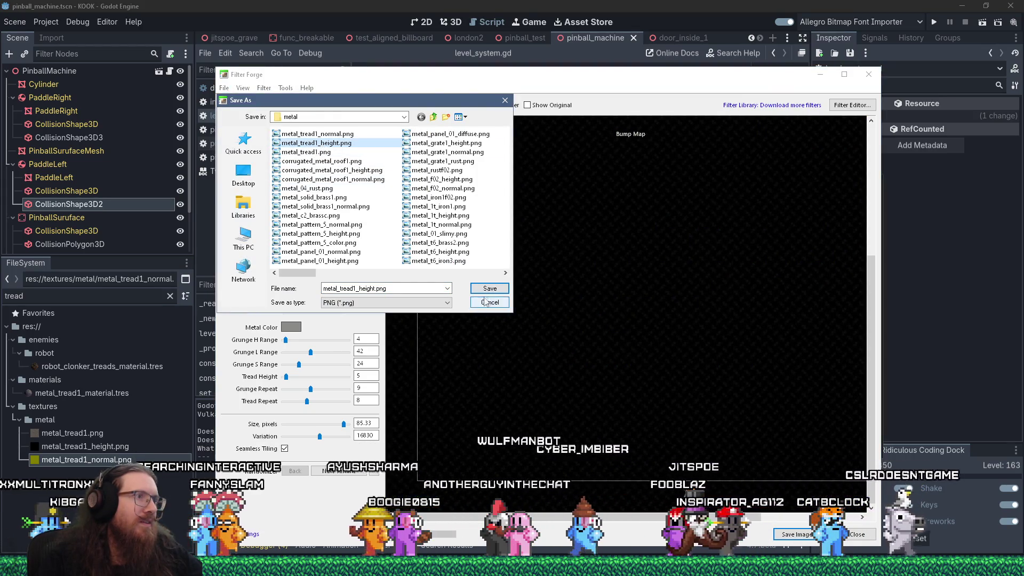
{"action": "left_click", "coordinate": [489, 288]}
{"action": "left_click", "coordinate": [542, 286]}
{"action": "key", "text": "Return"}
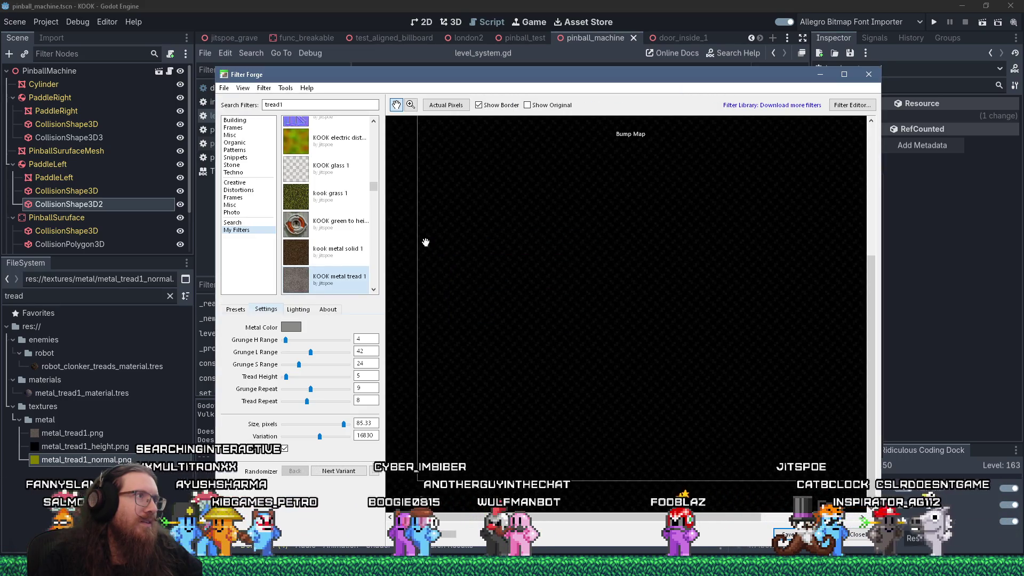
Turn off map rendering so the preview shows the full colour tread-plate texture
{"action": "left_click", "coordinate": [264, 89]}
{"action": "mouse_move", "coordinate": [306, 193]}
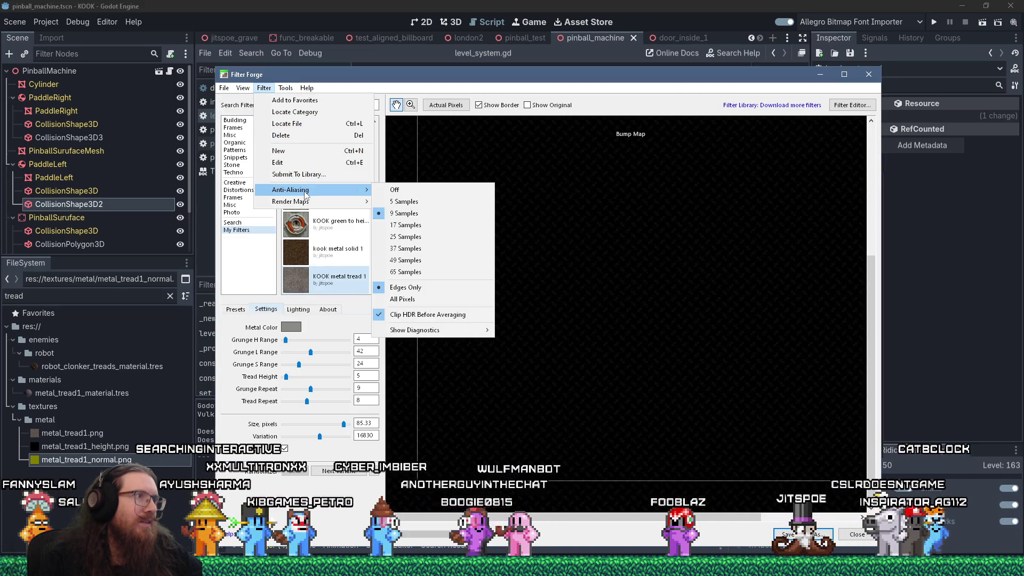
{"action": "left_click", "coordinate": [393, 202]}
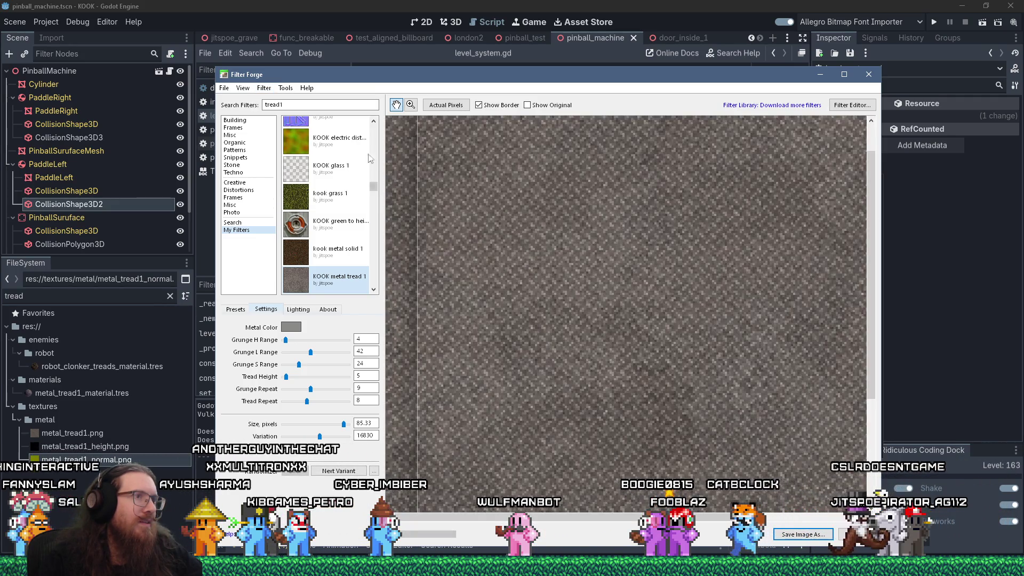
Export the colour texture as PNG, overwriting metal_tread1.png
{"action": "left_click", "coordinate": [224, 91]}
{"action": "left_click", "coordinate": [256, 153]}
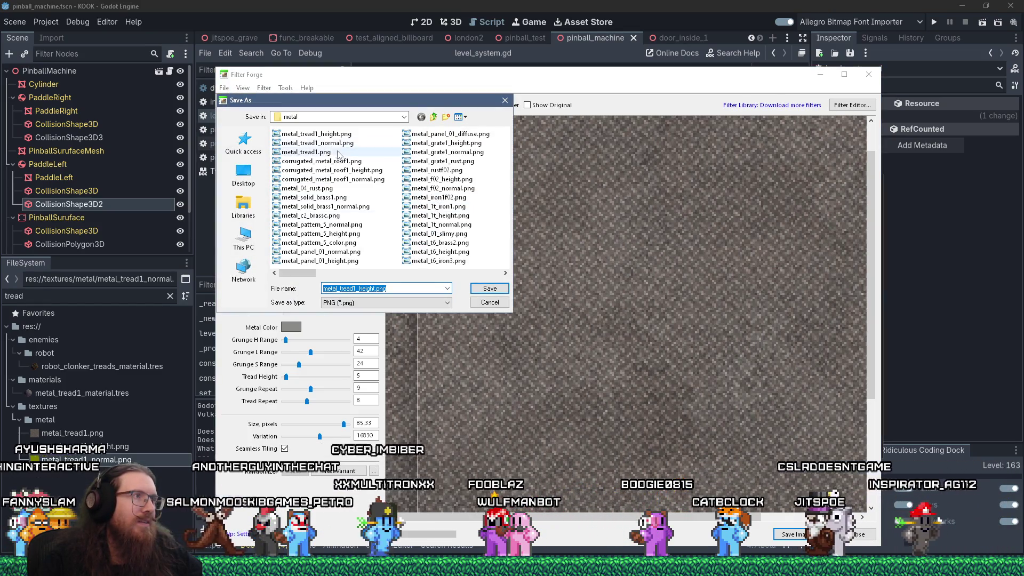
{"action": "left_click", "coordinate": [323, 153]}
{"action": "left_click", "coordinate": [490, 288]}
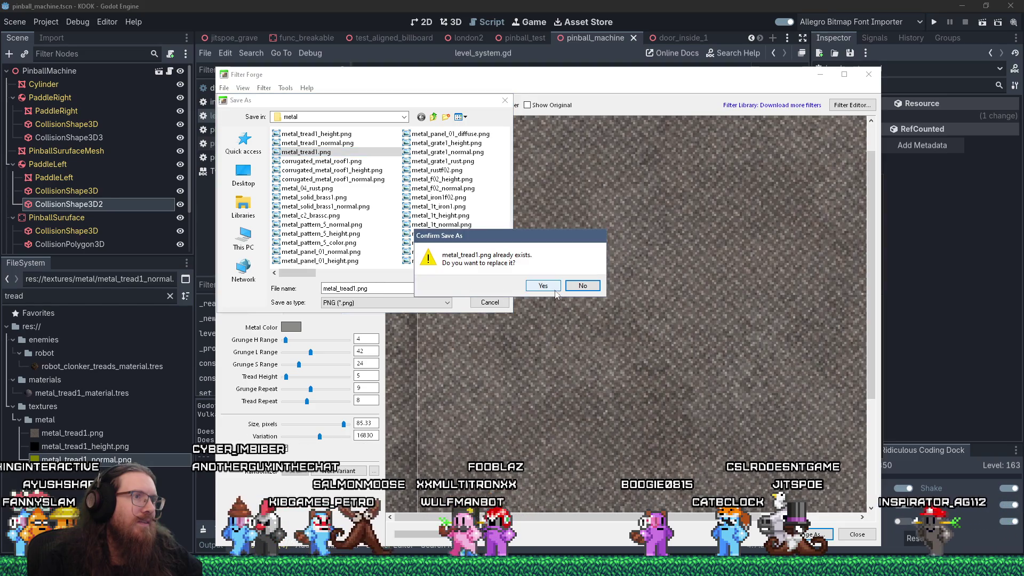
{"action": "left_click", "coordinate": [552, 283]}
{"action": "left_click", "coordinate": [525, 307]}
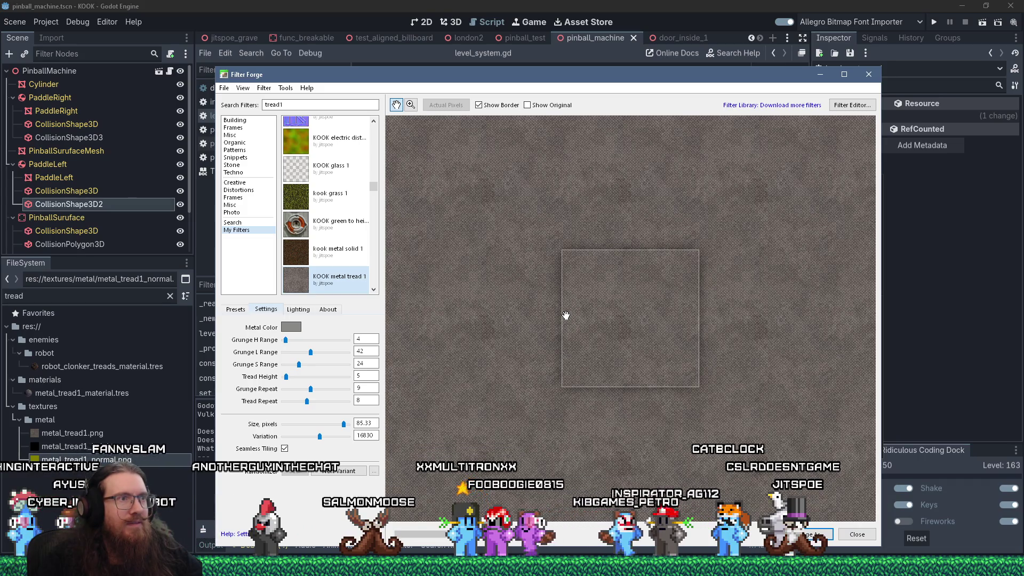
Update the Default preset with the current settings, then switch to the Godot editor
{"action": "scroll", "coordinate": [565, 316], "scroll_direction": "up", "scroll_amount": 1}
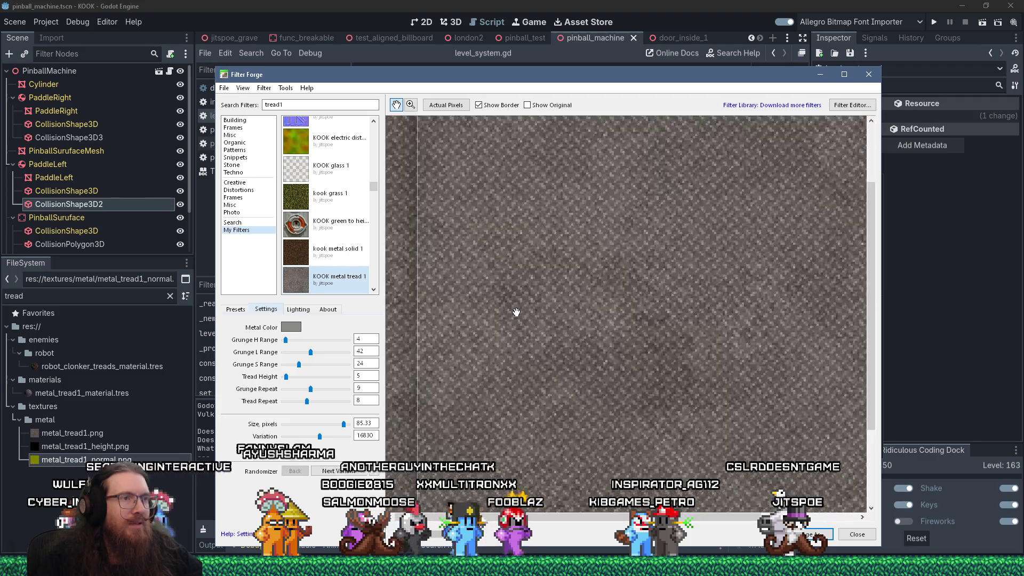
{"action": "left_click", "coordinate": [235, 309]}
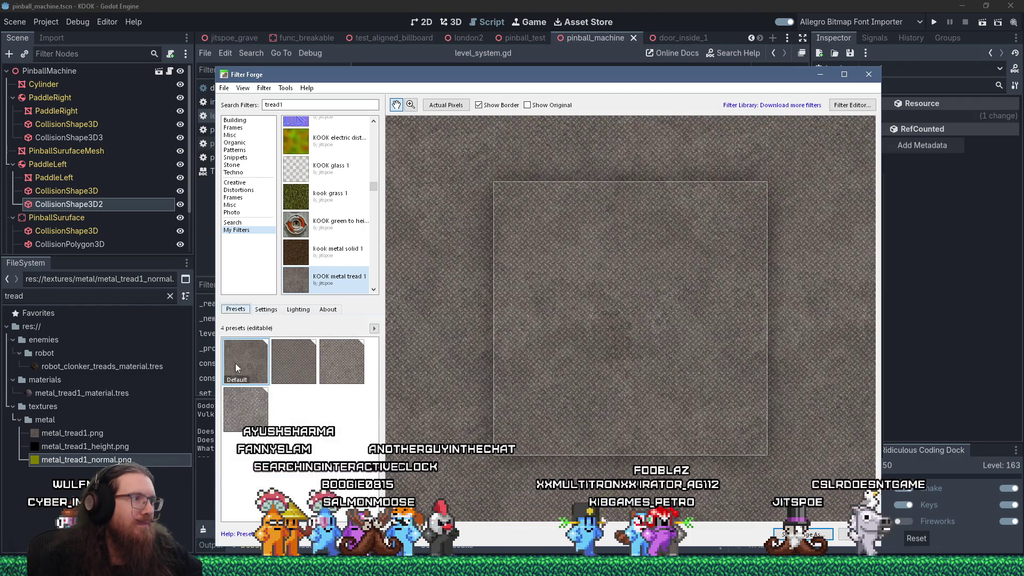
{"action": "right_click", "coordinate": [237, 366]}
{"action": "left_click", "coordinate": [288, 387]}
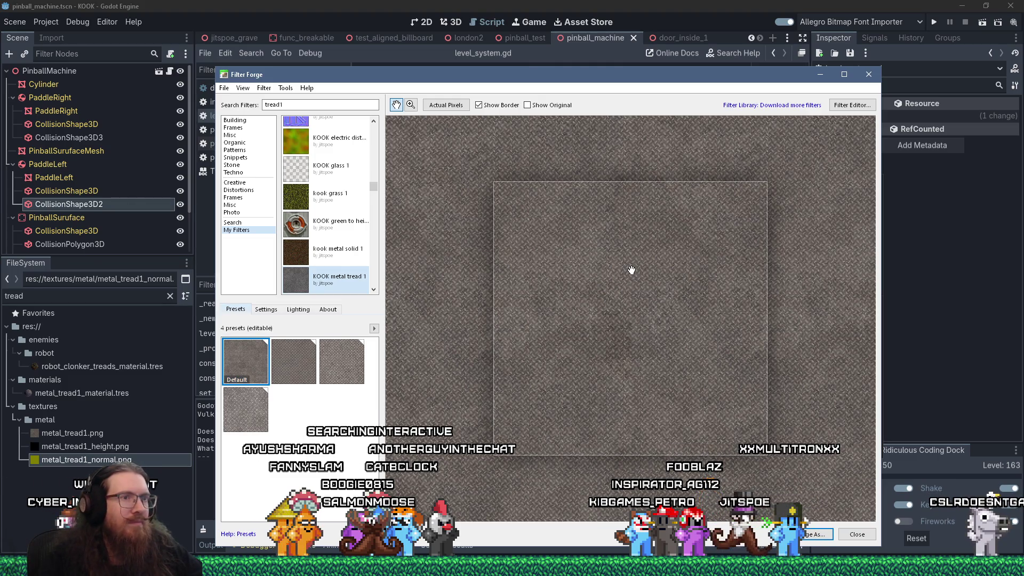
{"action": "key", "text": "alt+Tab"}
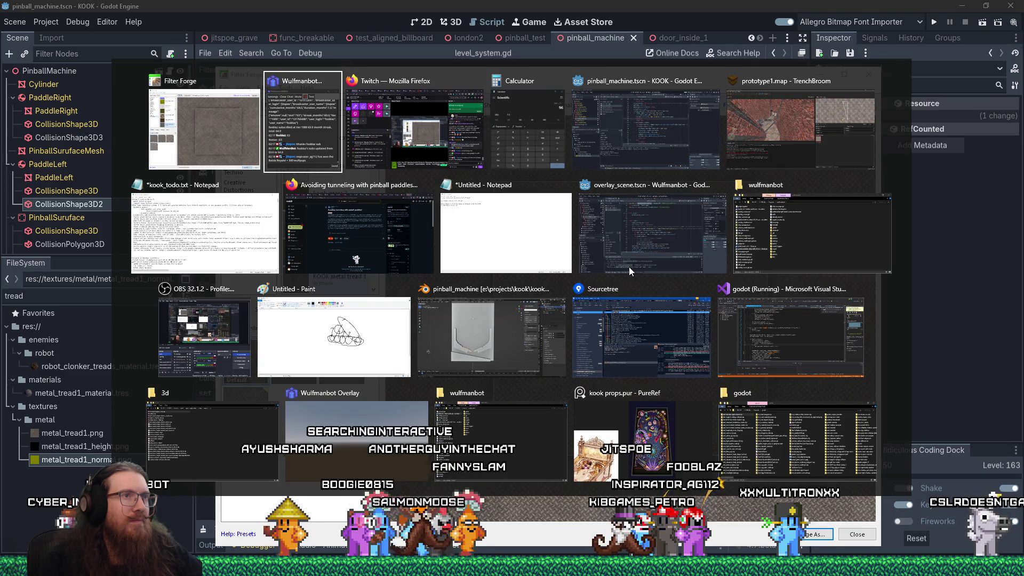
{"action": "key", "text": "Tab"}
{"action": "key", "text": "Tab"}
{"action": "key", "text": "Tab"}
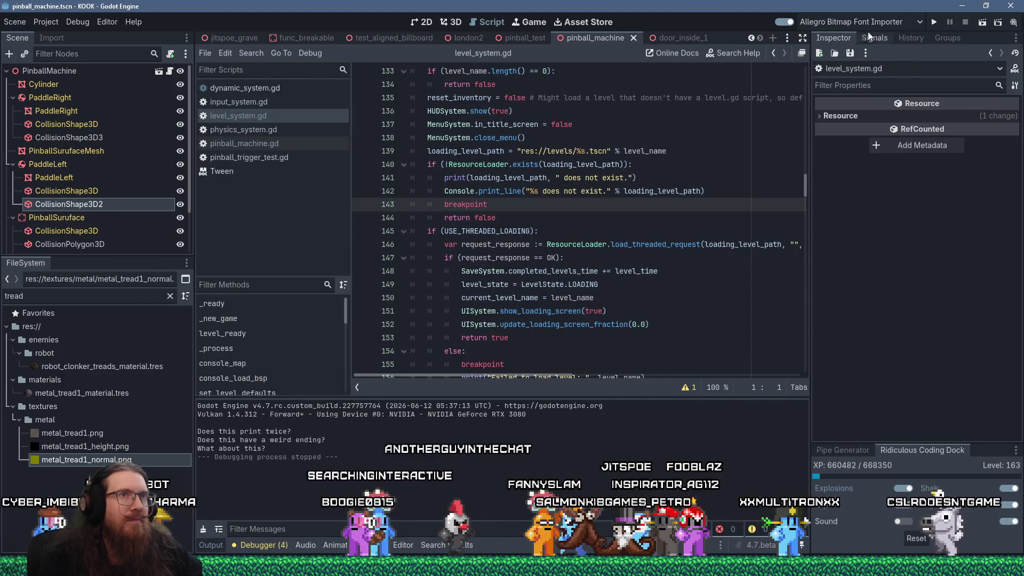
Run the KOOK project, enter noclip and notarget in the console, and fly through the window grid
{"action": "left_click", "coordinate": [933, 23]}
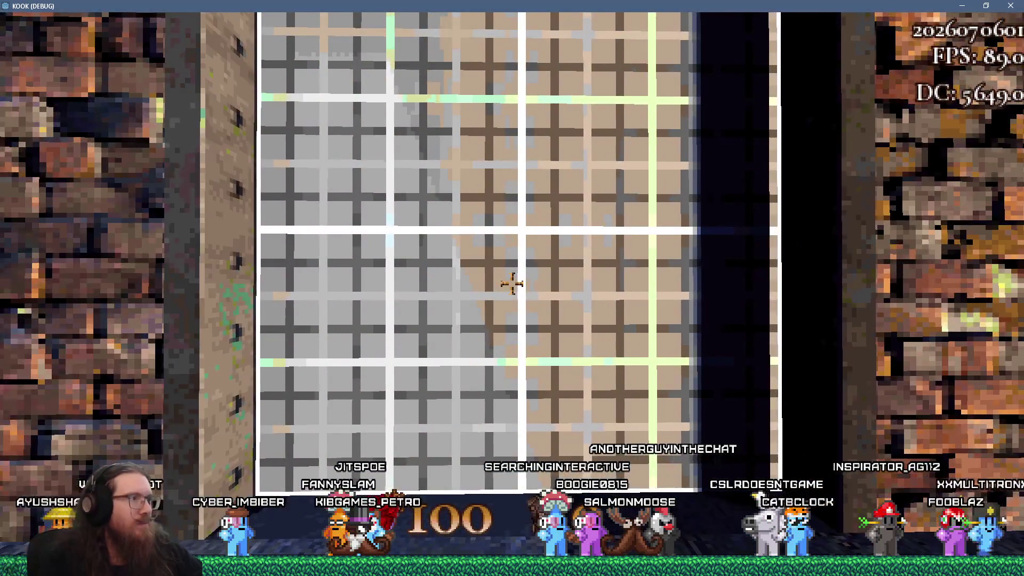
{"action": "key", "text": "grave"}
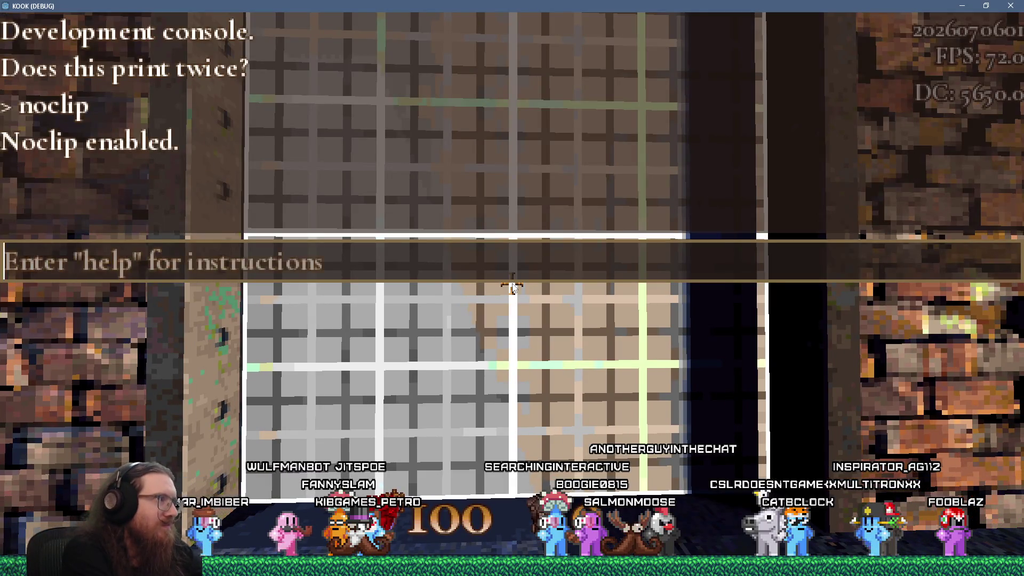
{"action": "key", "text": "grave"}
{"action": "key", "text": "w"}
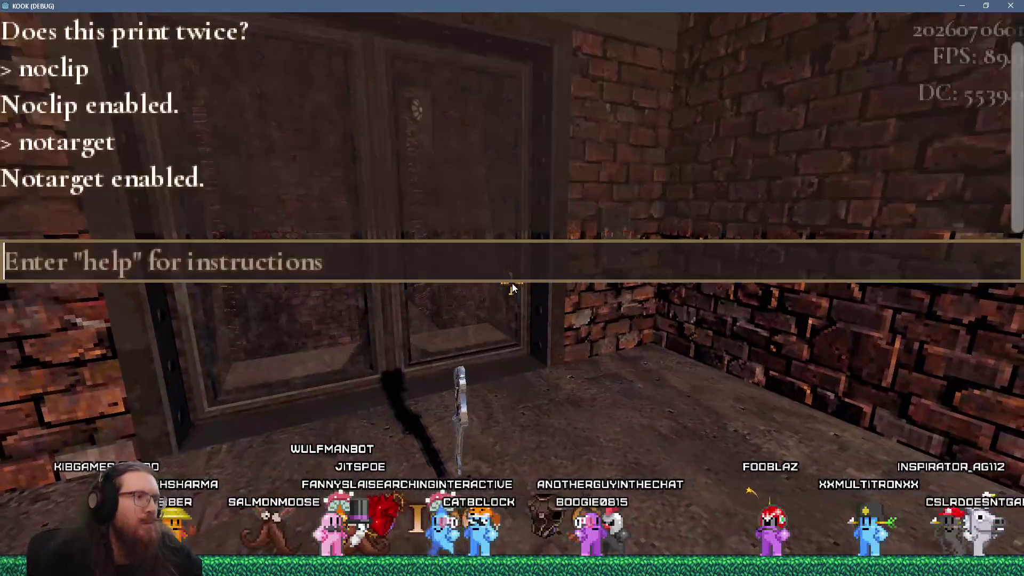
{"action": "key", "text": "grave"}
{"action": "key", "text": "w"}
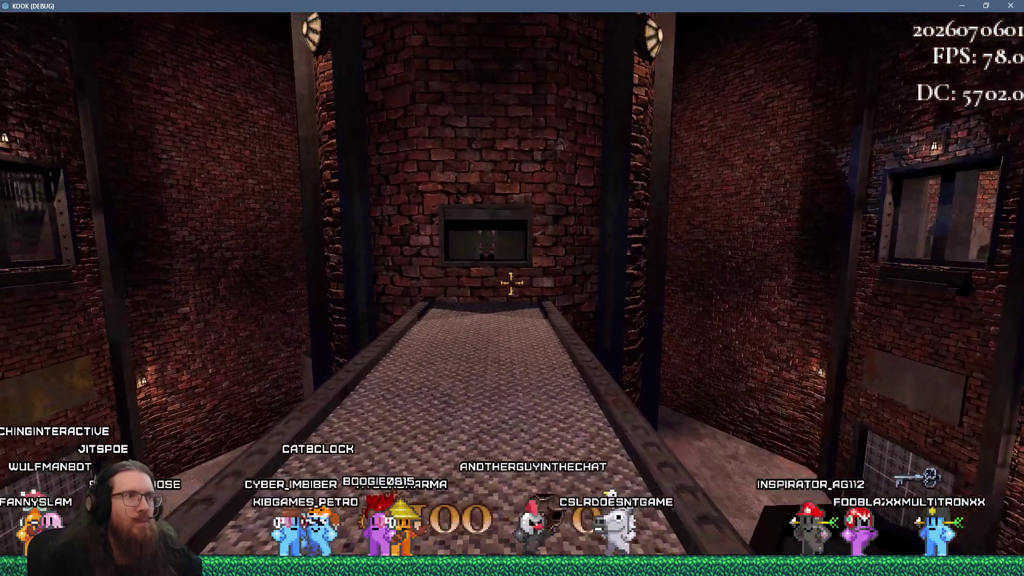
With noclip off, use the three remaining switches until the sequence completes
{"action": "key", "text": "grave"}
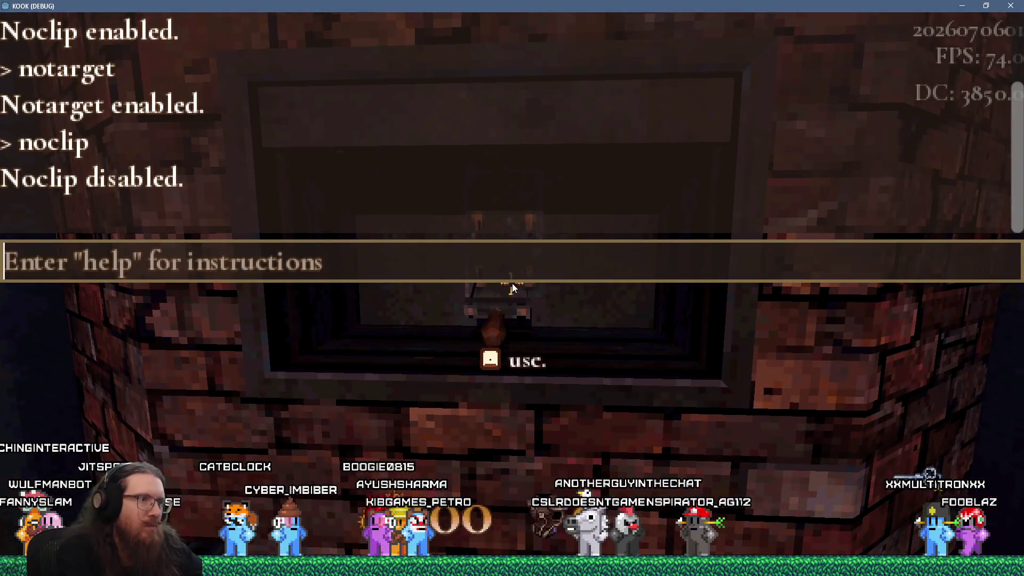
{"action": "key", "text": "grave"}
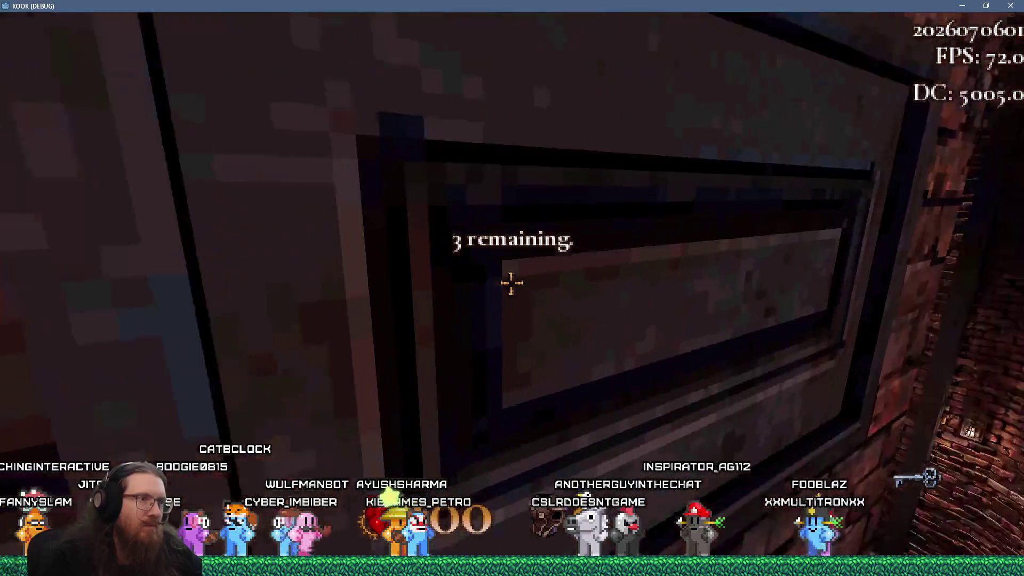
{"action": "key", "text": "e"}
{"action": "key", "text": "w"}
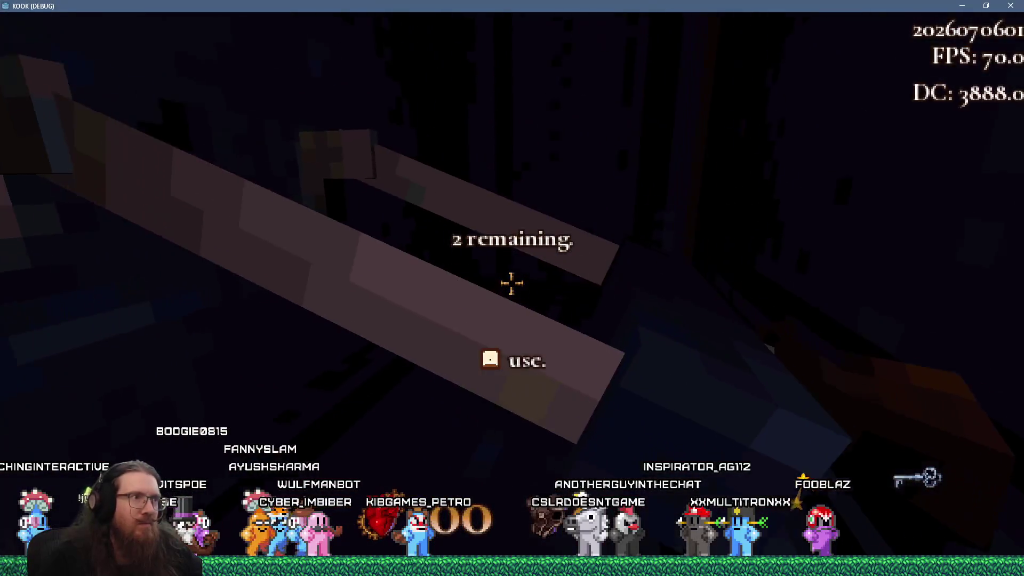
{"action": "key", "text": "e"}
{"action": "key", "text": "w"}
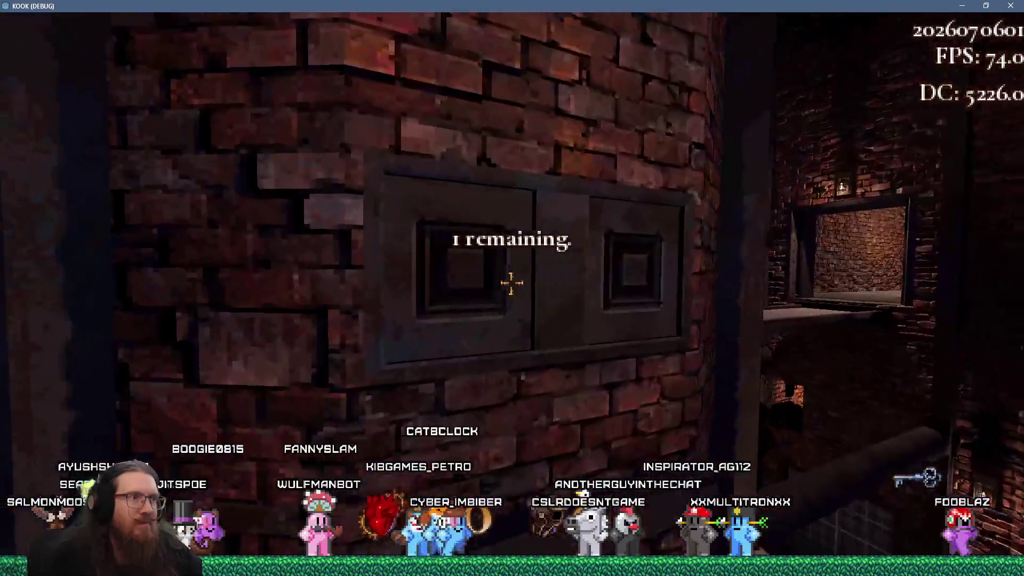
{"action": "key", "text": "w"}
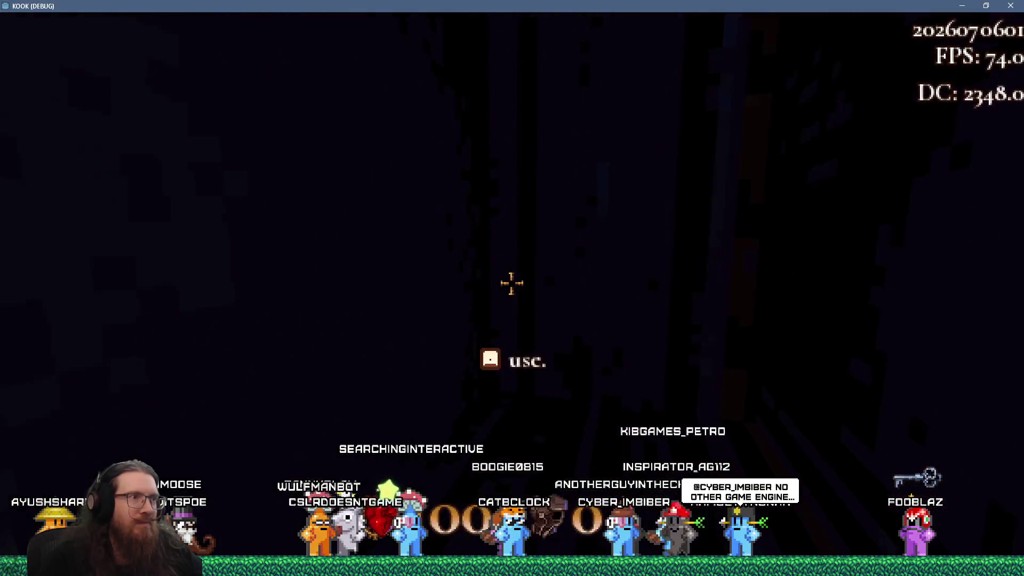
{"action": "key", "text": "e"}
Re-enable noclip, fly toward the framed window, then switch to TrenchBroom
{"action": "key", "text": "w"}
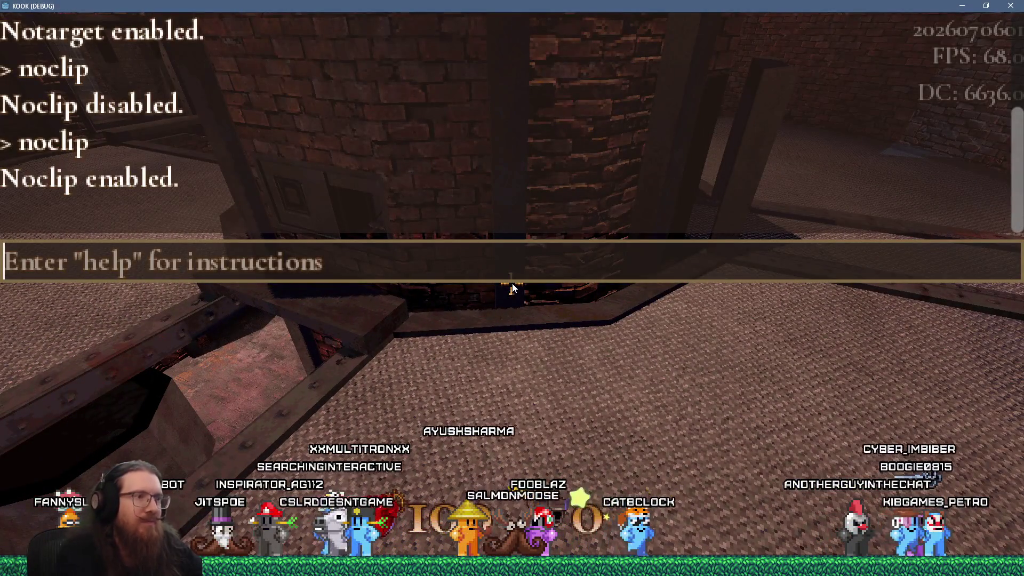
{"action": "type", "text": "nocli"}
{"action": "key", "text": "Escape"}
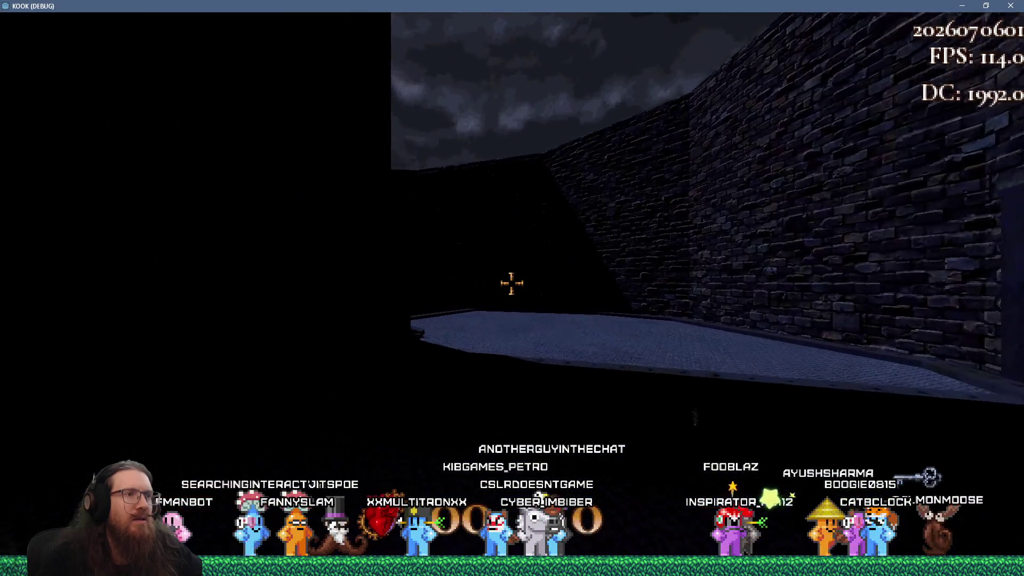
{"action": "key", "text": "grave"}
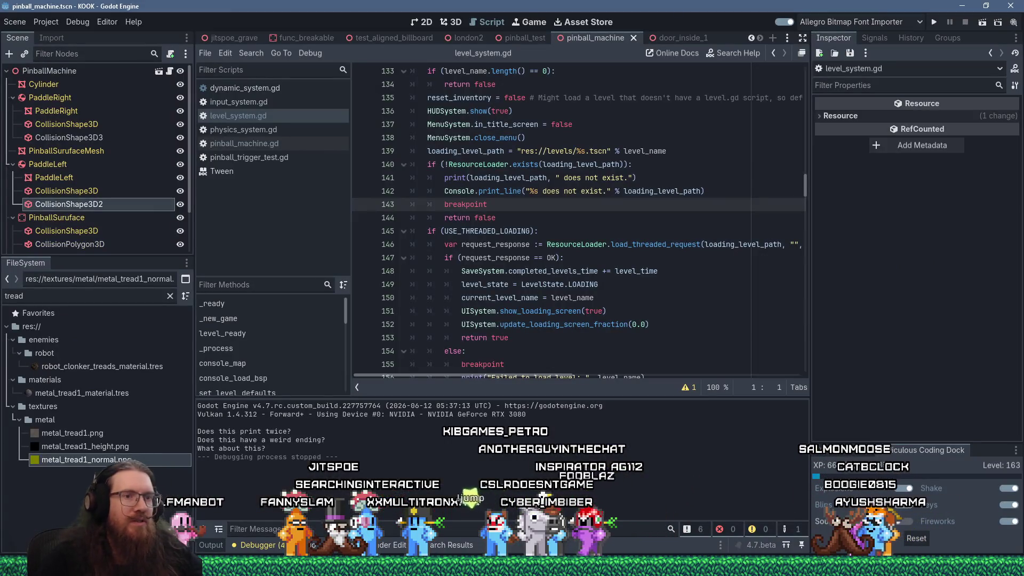
{"action": "key", "text": "alt+Tab"}
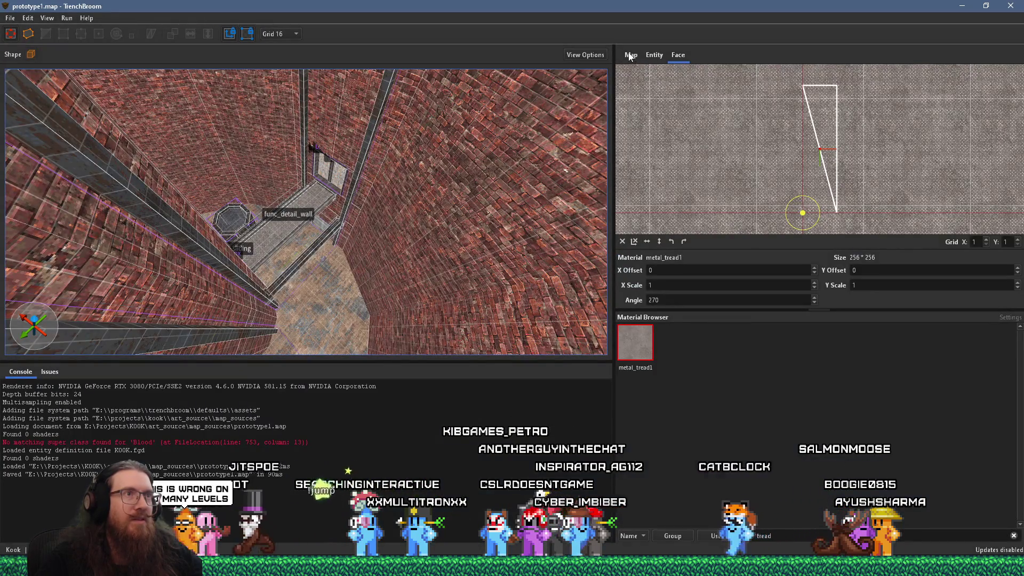
Make the exclude layer current and select all its objects around the stairs and door
{"action": "left_click", "coordinate": [630, 56]}
{"action": "left_click", "coordinate": [654, 104]}
{"action": "scroll", "coordinate": [328, 197], "scroll_direction": "up", "scroll_amount": 10}
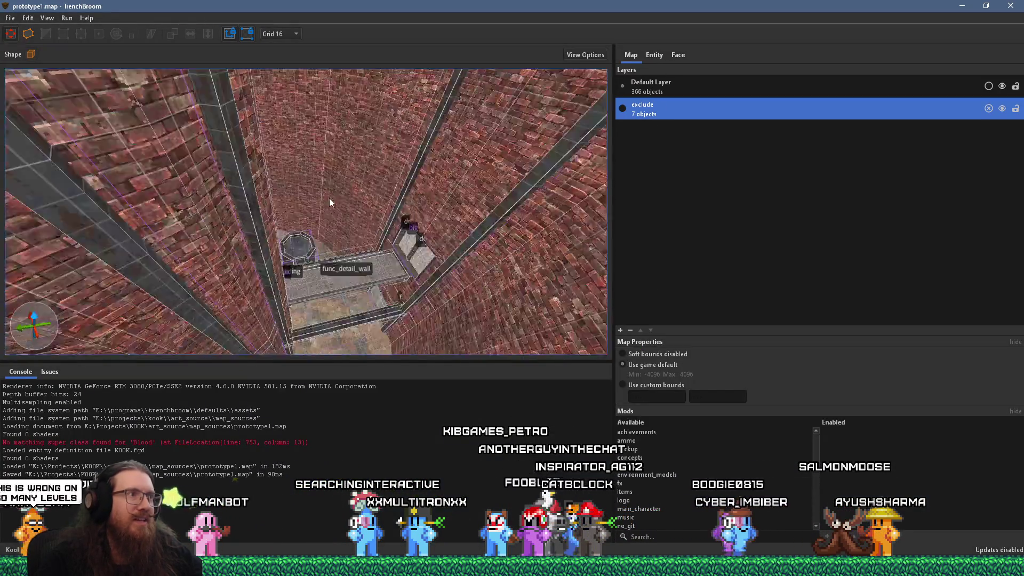
{"action": "scroll", "coordinate": [383, 290], "scroll_direction": "down", "scroll_amount": 10}
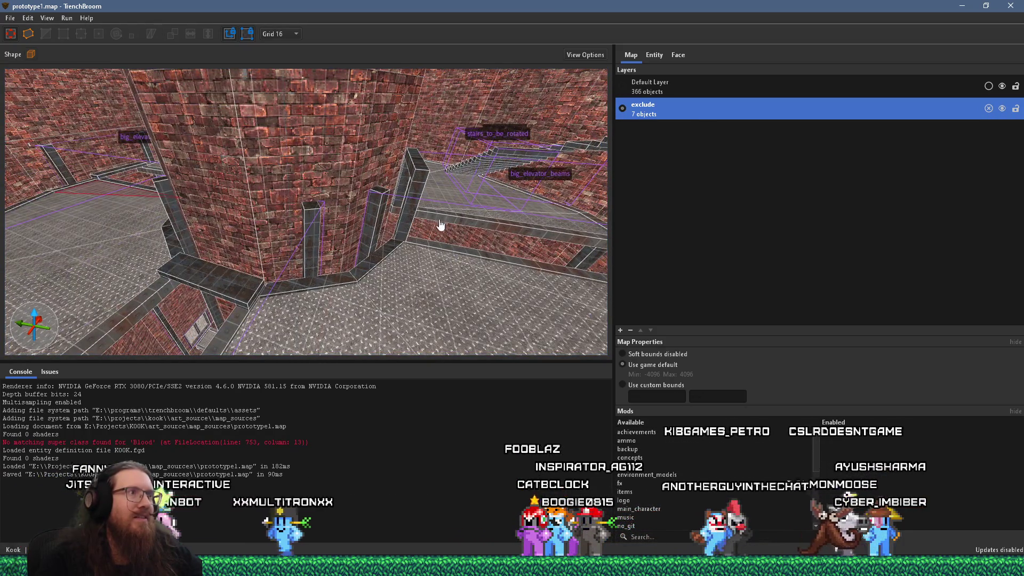
{"action": "right_click", "coordinate": [661, 113]}
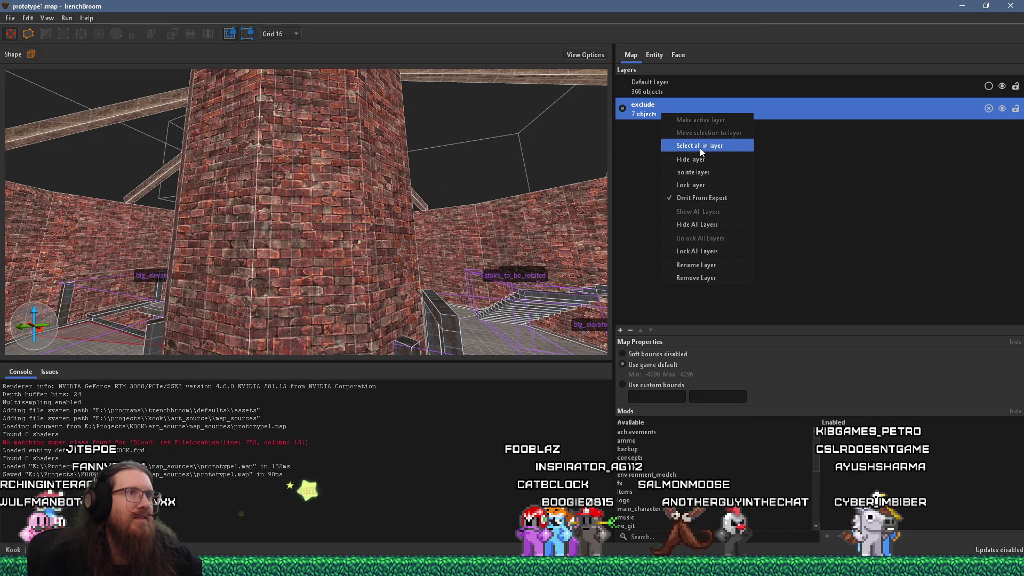
{"action": "left_click", "coordinate": [699, 148]}
{"action": "scroll", "coordinate": [411, 248], "scroll_direction": "up", "scroll_amount": 8}
{"action": "scroll", "coordinate": [385, 248], "scroll_direction": "down", "scroll_amount": 8}
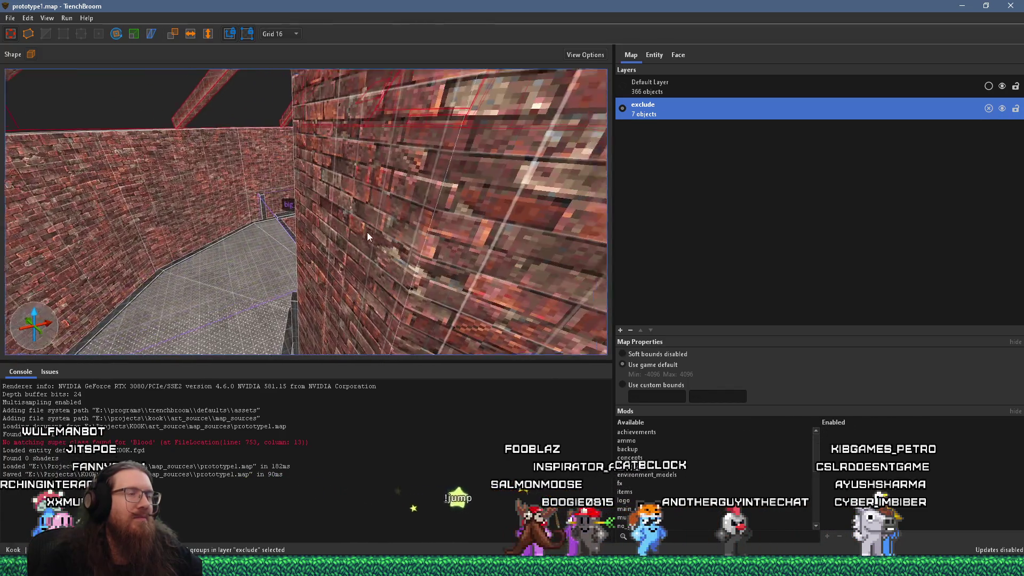
{"action": "scroll", "coordinate": [418, 248], "scroll_direction": "up", "scroll_amount": 10}
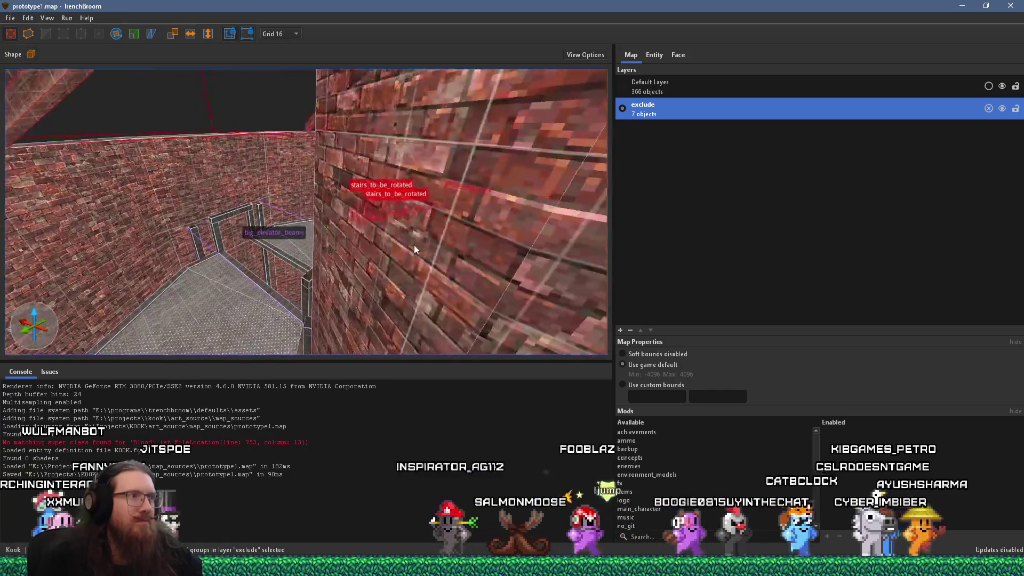
{"action": "left_click", "coordinate": [352, 216], "text": "ctrl"}
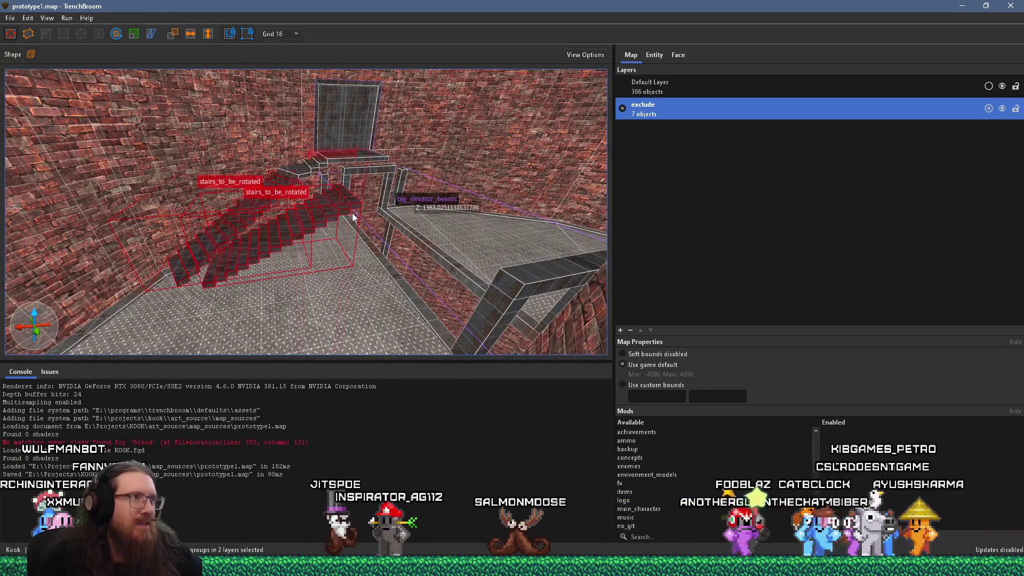
{"action": "left_click_drag", "start_coordinate": [352, 212], "coordinate": [340, 296]}
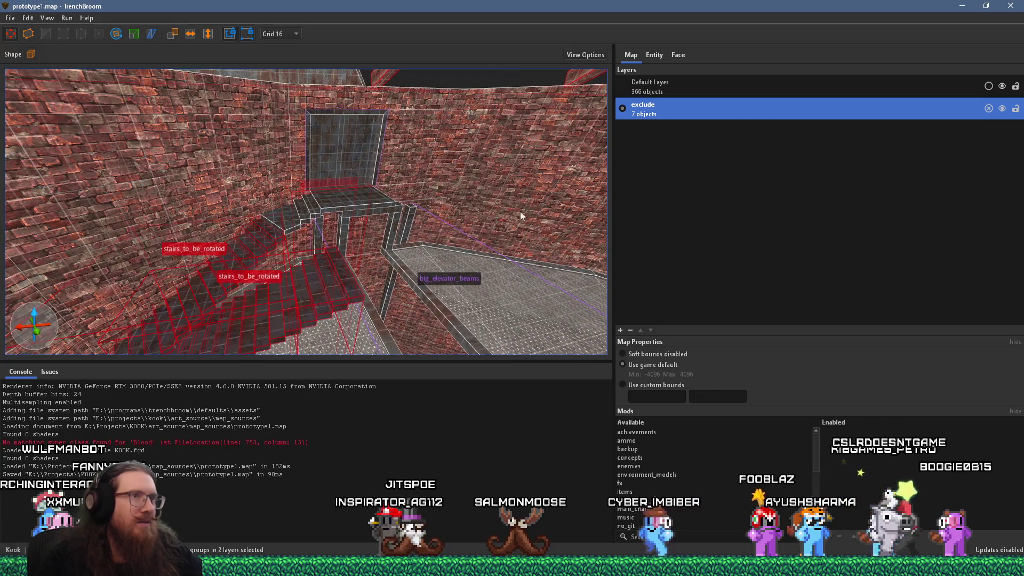
{"action": "key", "text": "Escape"}
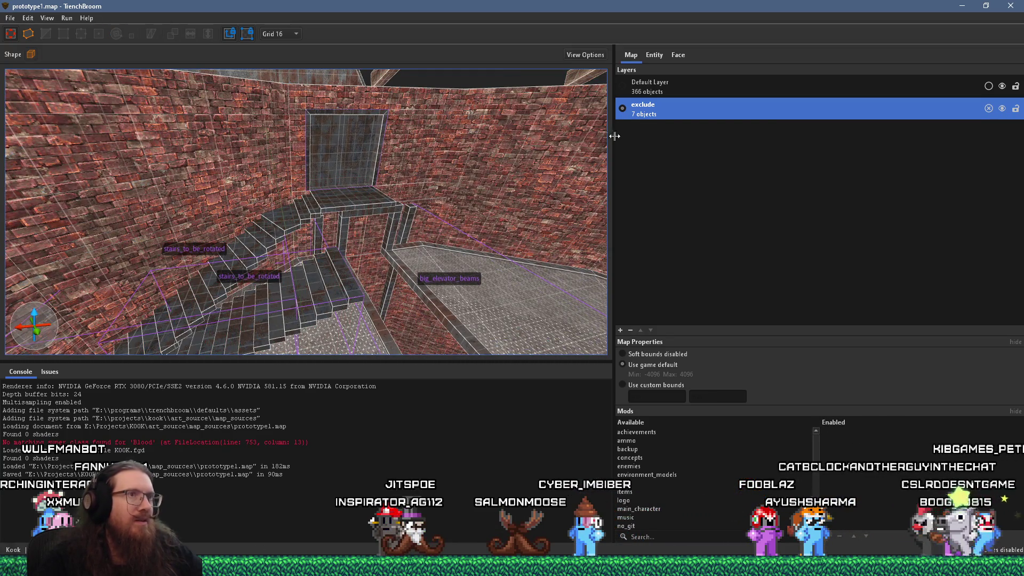
Move the exclude layer's objects, except the lower stairs_to_be_rotated group, into Default Layer
{"action": "right_click", "coordinate": [648, 106]}
{"action": "left_click", "coordinate": [674, 135]}
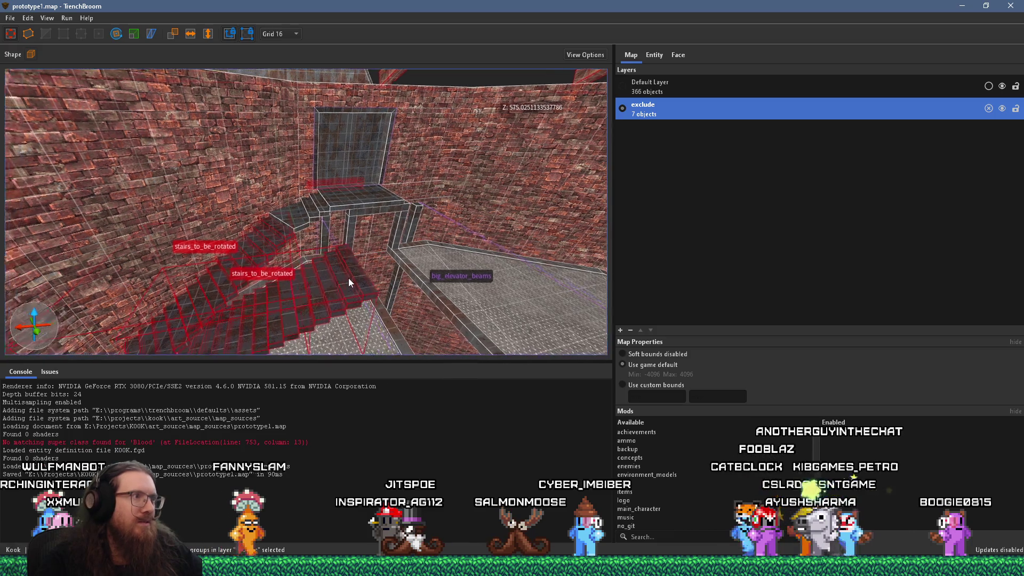
{"action": "left_click", "coordinate": [351, 282], "text": "ctrl"}
{"action": "left_click", "coordinate": [693, 94]}
{"action": "right_click", "coordinate": [694, 95]}
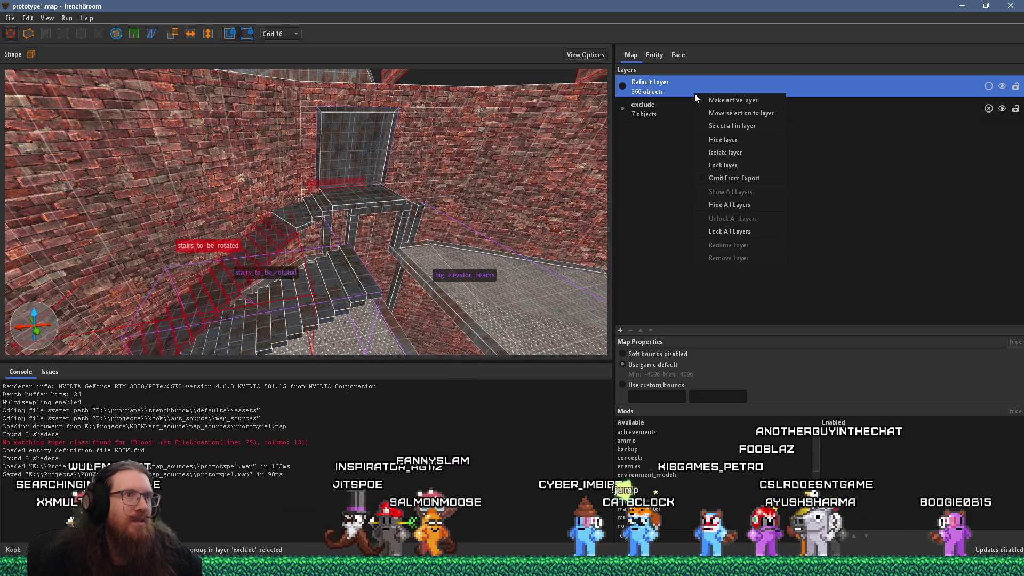
{"action": "left_click", "coordinate": [733, 114]}
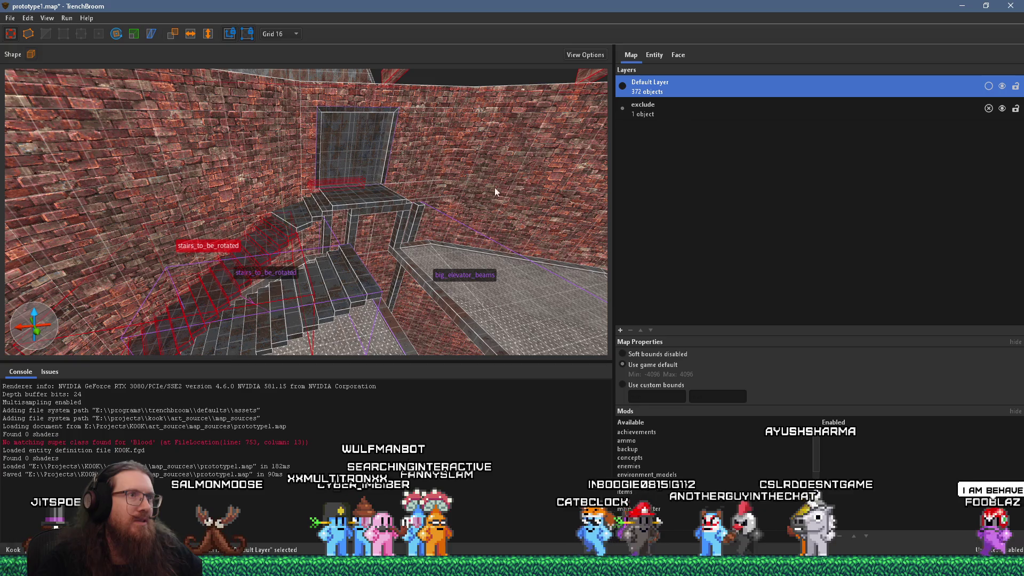
{"action": "key", "text": "ctrl+u"}
{"action": "key", "text": "Escape"}
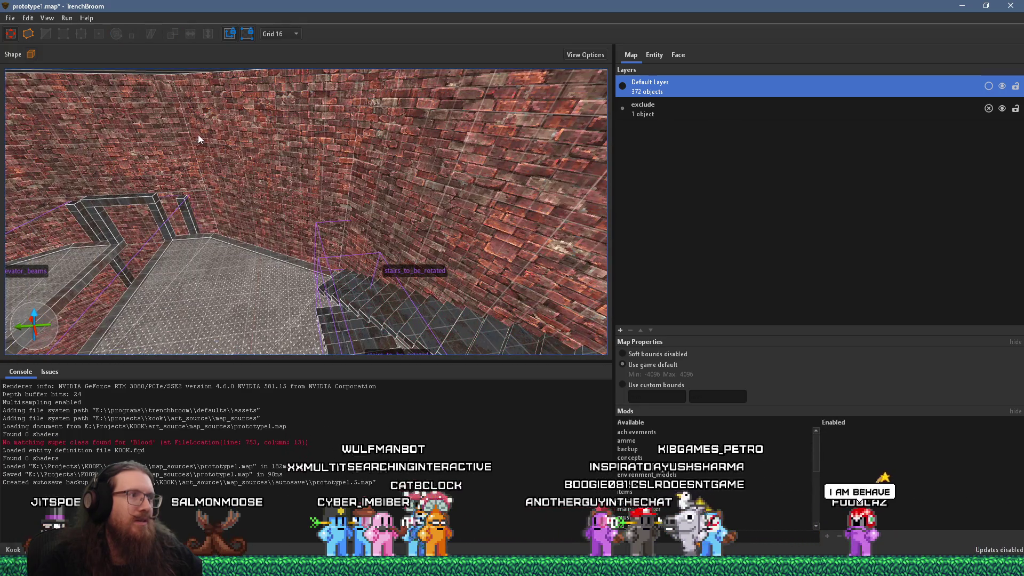
{"action": "left_click", "coordinate": [10, 19]}
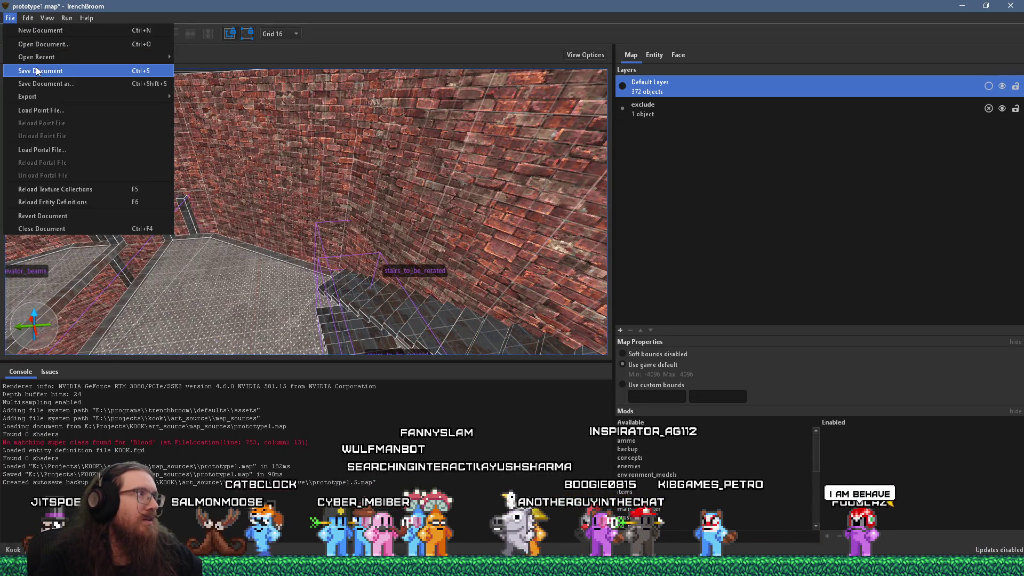
Save prototype1.map, then run Compile Map with the qbsp profile
{"action": "left_click", "coordinate": [36, 66]}
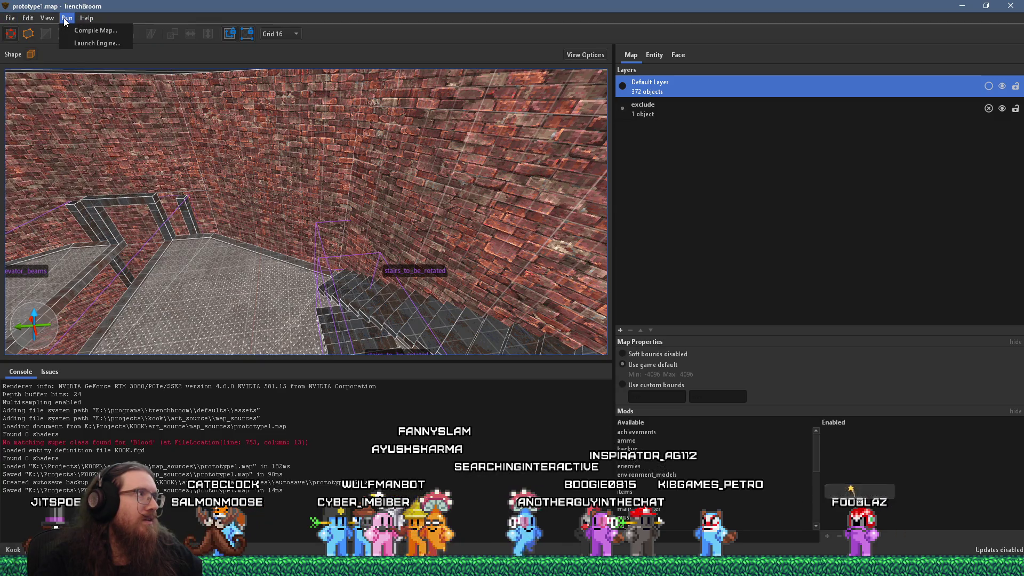
{"action": "left_click", "coordinate": [73, 31]}
{"action": "left_click", "coordinate": [649, 426]}
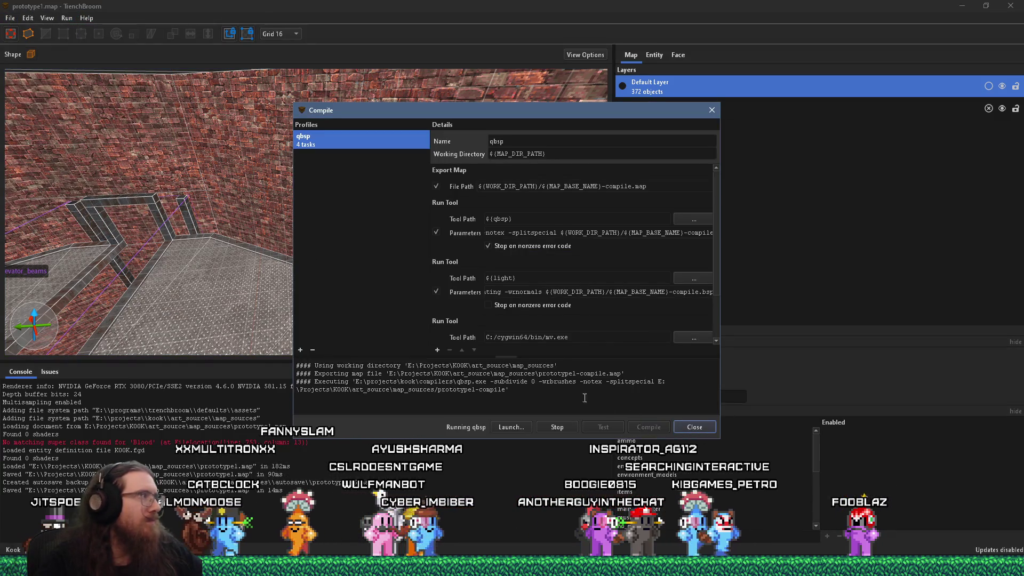
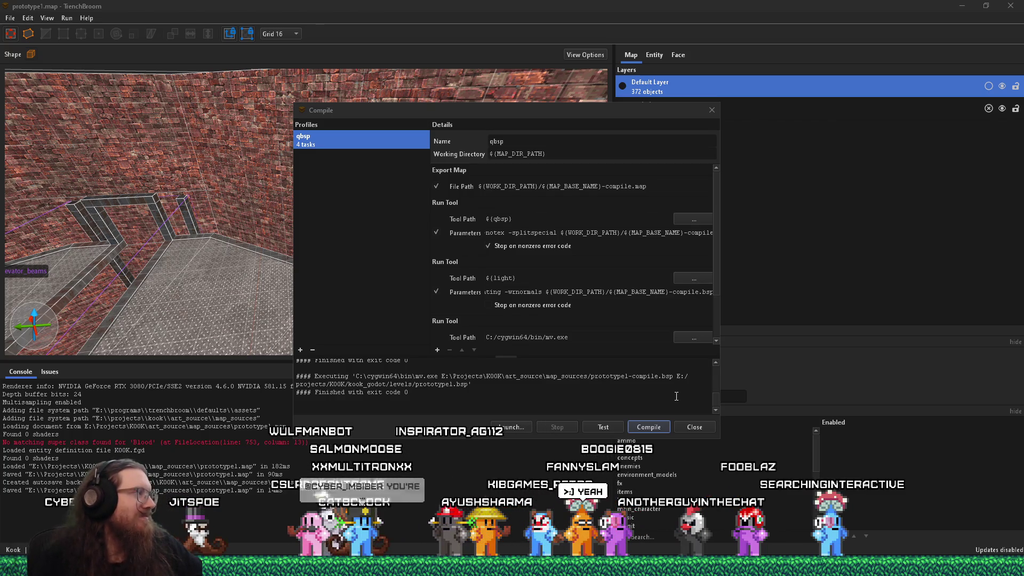
Close the Compile dialog and reveal the KOOK metal tread 1 filter file in File Explorer
{"action": "left_click", "coordinate": [694, 427]}
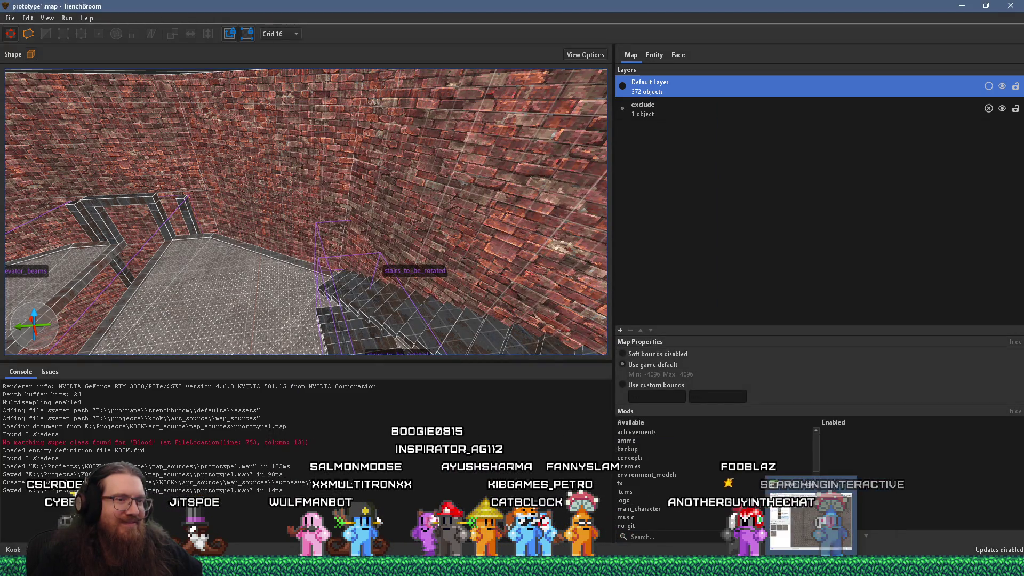
{"action": "left_click", "coordinate": [811, 514]}
{"action": "right_click", "coordinate": [254, 357]}
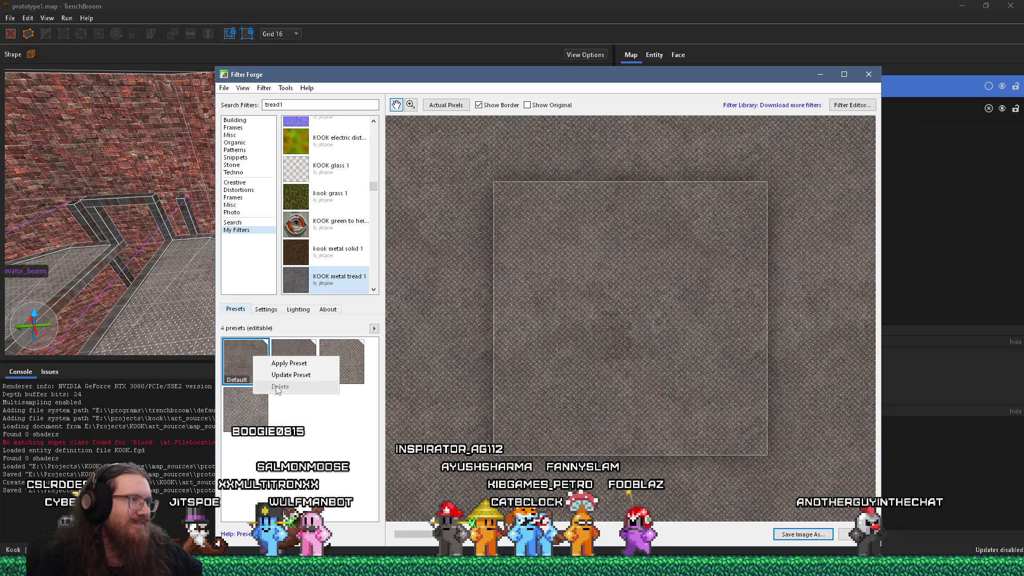
{"action": "left_click", "coordinate": [281, 374]}
{"action": "right_click", "coordinate": [336, 276]}
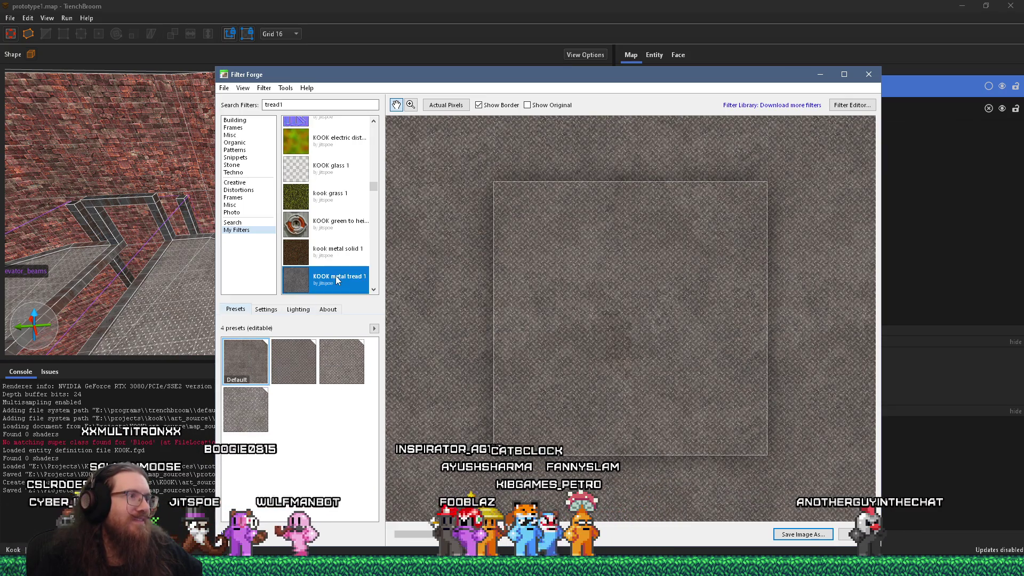
{"action": "left_click", "coordinate": [384, 295]}
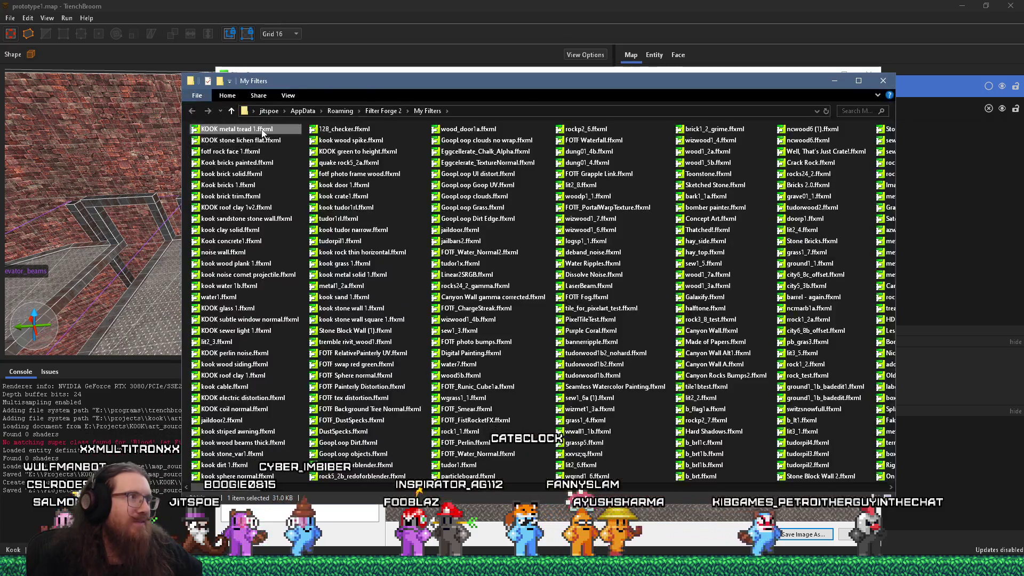
{"action": "right_click", "coordinate": [265, 139]}
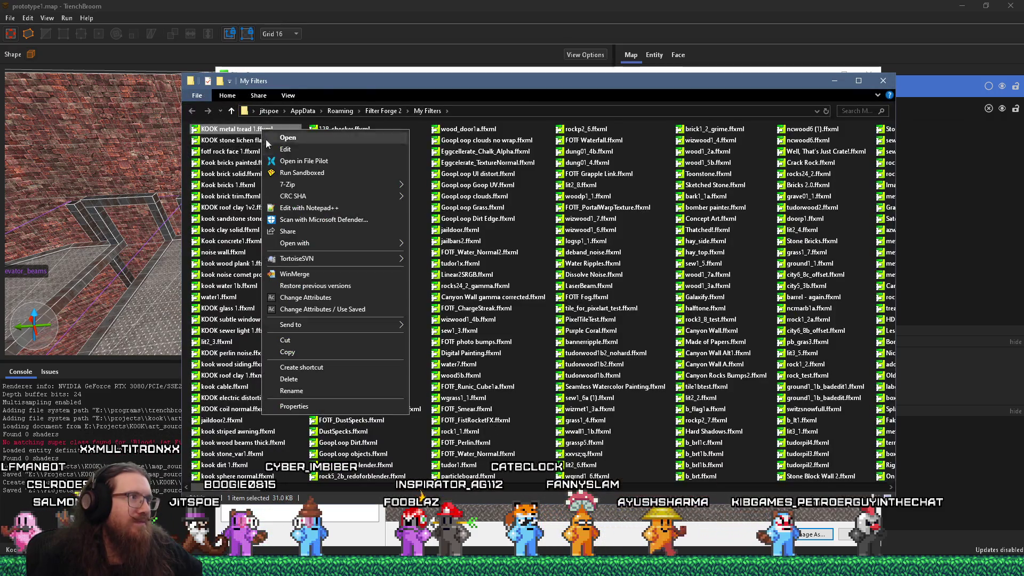
Copy the KOOK metal tread 1 .ffxml, open the textures\filter forge folder, then minimise both folders
{"action": "left_click", "coordinate": [319, 350]}
{"action": "type", "text": "e:\\projects\\"}
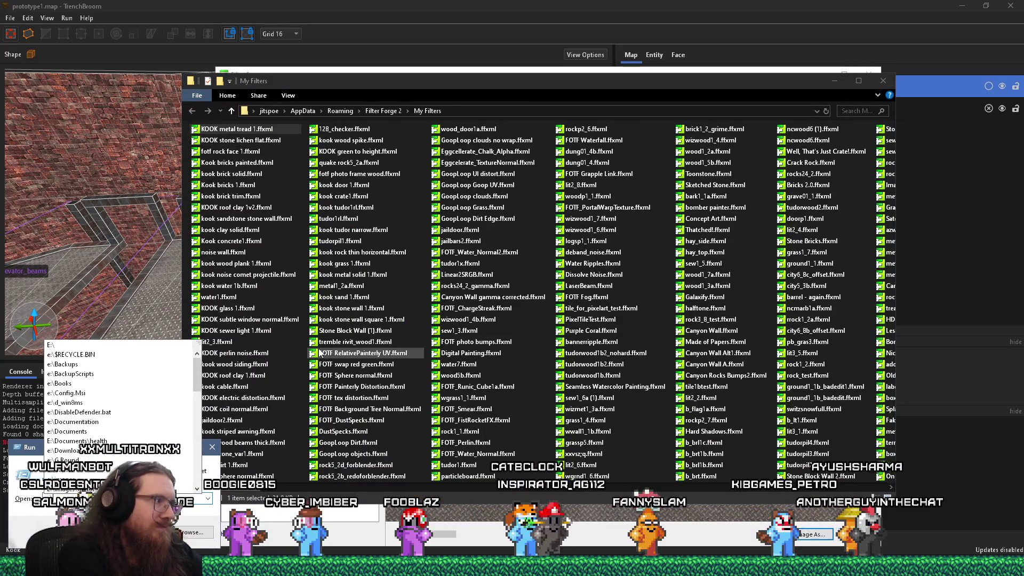
{"action": "type", "text": "kook\\"}
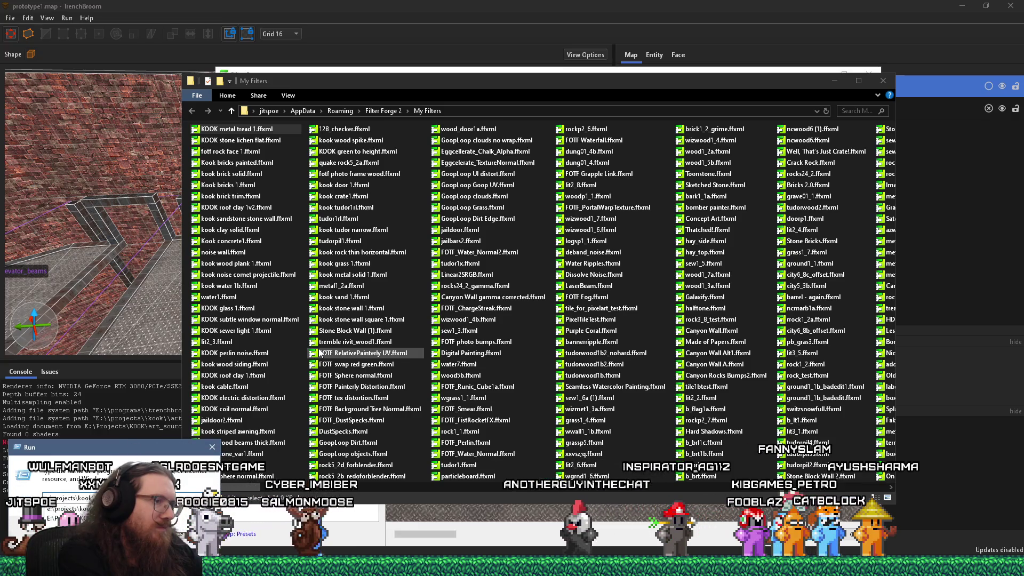
{"action": "type", "text": "a"}
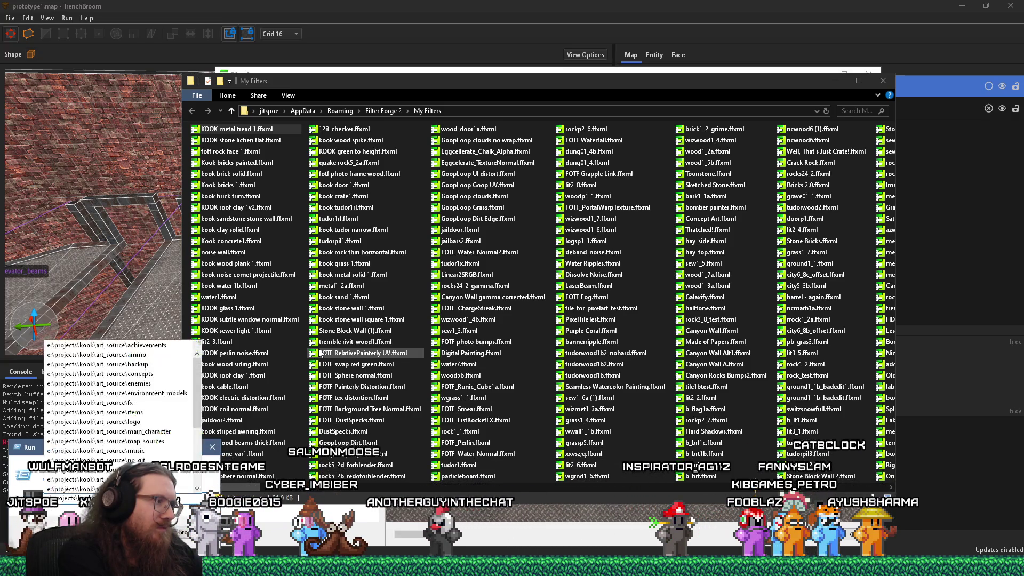
{"action": "type", "text": "\\"}
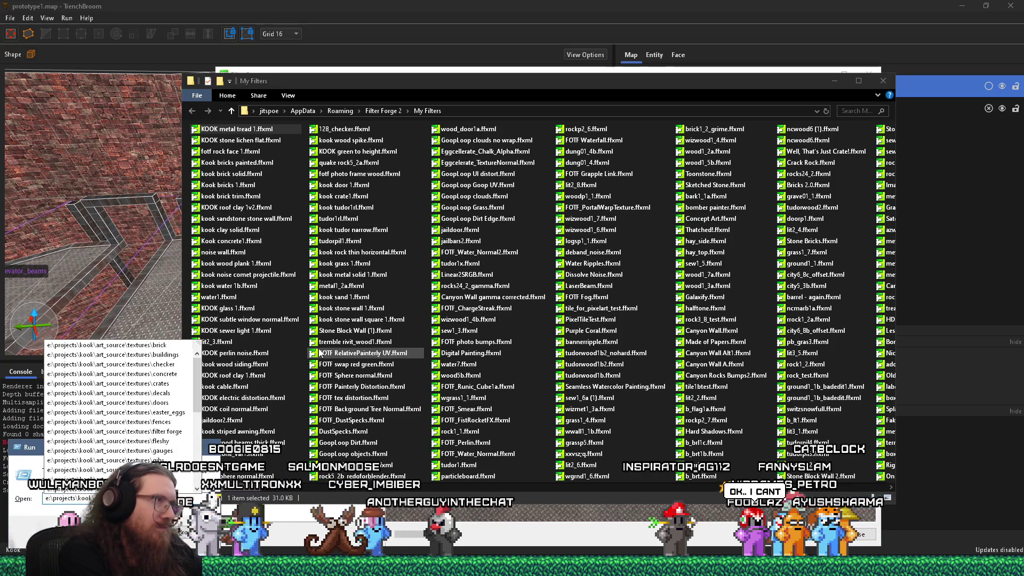
{"action": "key", "text": "Return"}
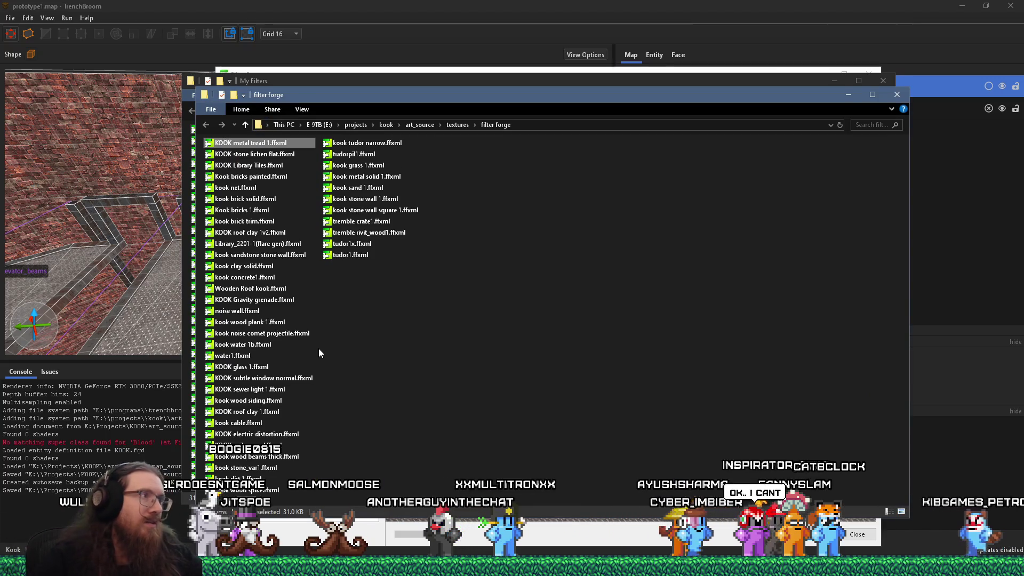
{"action": "left_click", "coordinate": [844, 95]}
{"action": "left_click", "coordinate": [830, 83]}
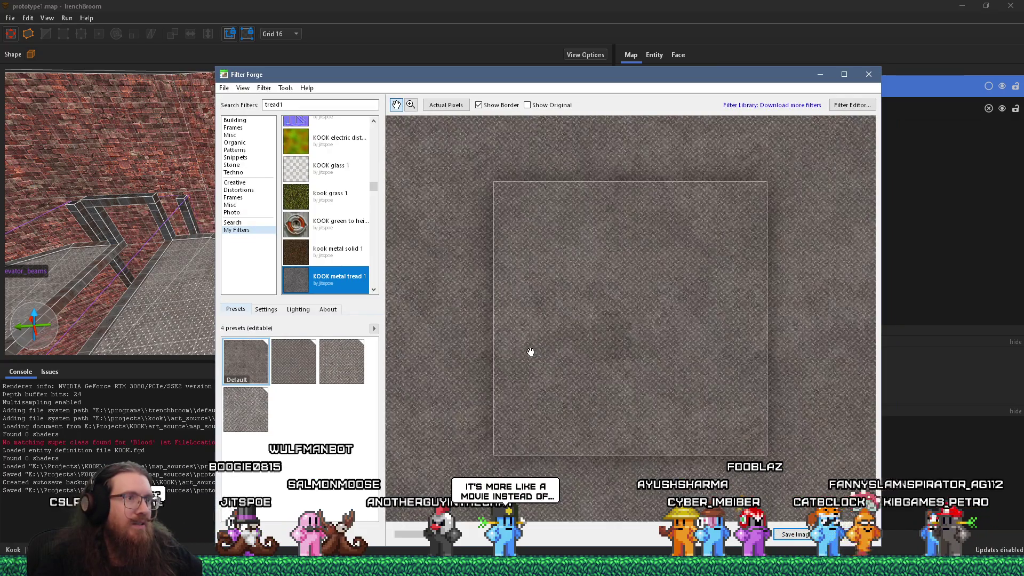
Fly through the TrenchBroom 3D view over the tread floors and down the brick shaft
{"action": "left_click", "coordinate": [165, 284]}
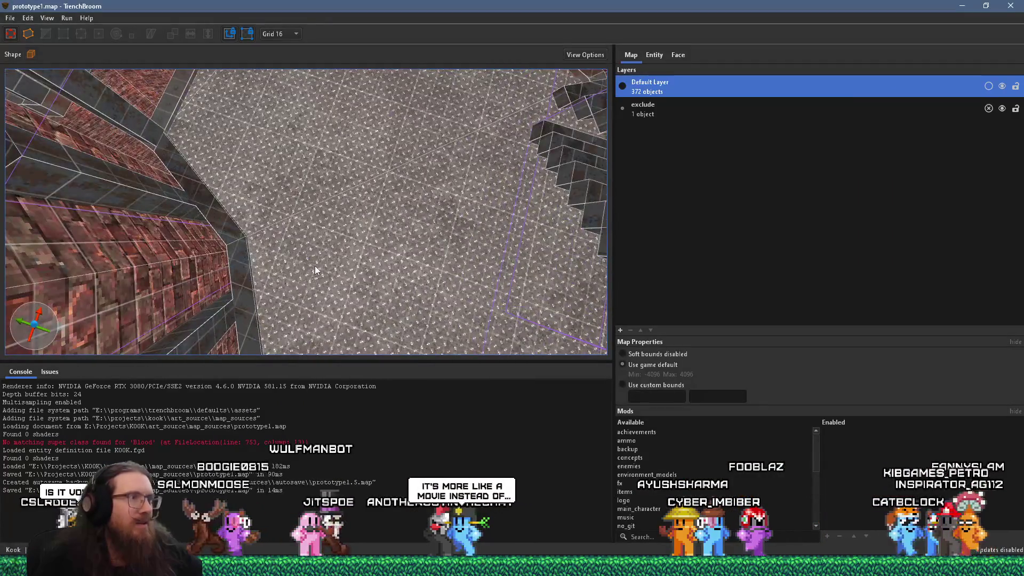
{"action": "mouse_move", "coordinate": [357, 260]}
{"action": "left_mouse_down"}
{"action": "mouse_move", "coordinate": [426, 270]}
{"action": "mouse_move", "coordinate": [414, 271]}
{"action": "mouse_move", "coordinate": [468, 200]}
{"action": "mouse_move", "coordinate": [391, 286]}
{"action": "mouse_move", "coordinate": [368, 282]}
{"action": "mouse_move", "coordinate": [335, 233]}
{"action": "mouse_move", "coordinate": [396, 307]}
{"action": "left_mouse_up"}
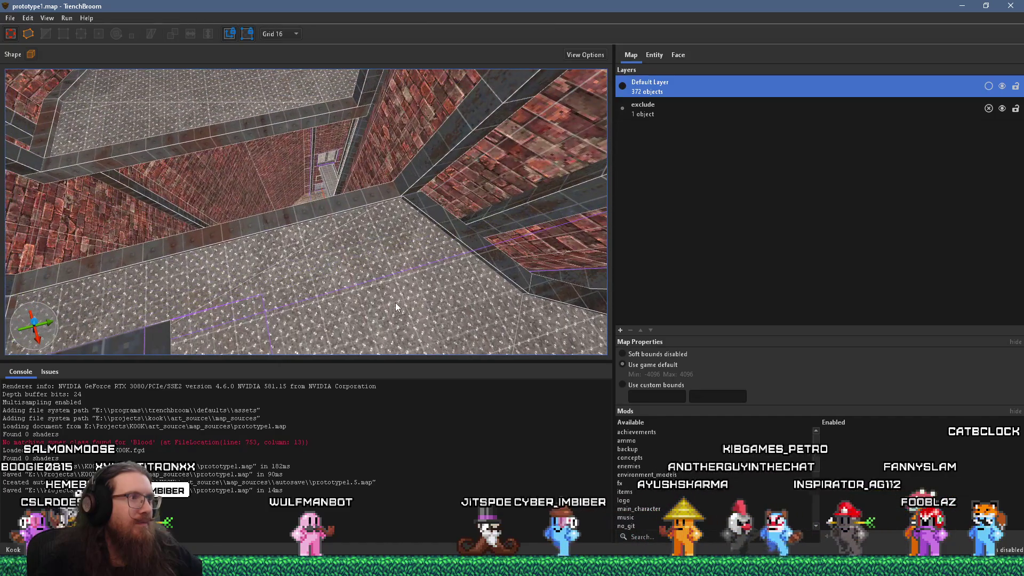
{"action": "left_click_drag", "start_coordinate": [297, 235], "coordinate": [384, 247]}
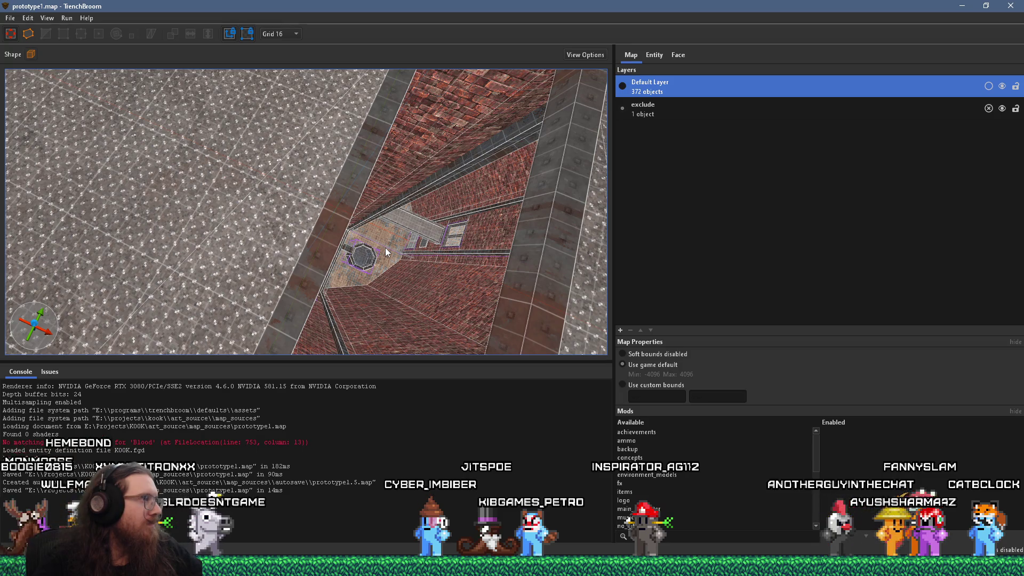
{"action": "left_click_drag", "start_coordinate": [385, 247], "coordinate": [357, 206]}
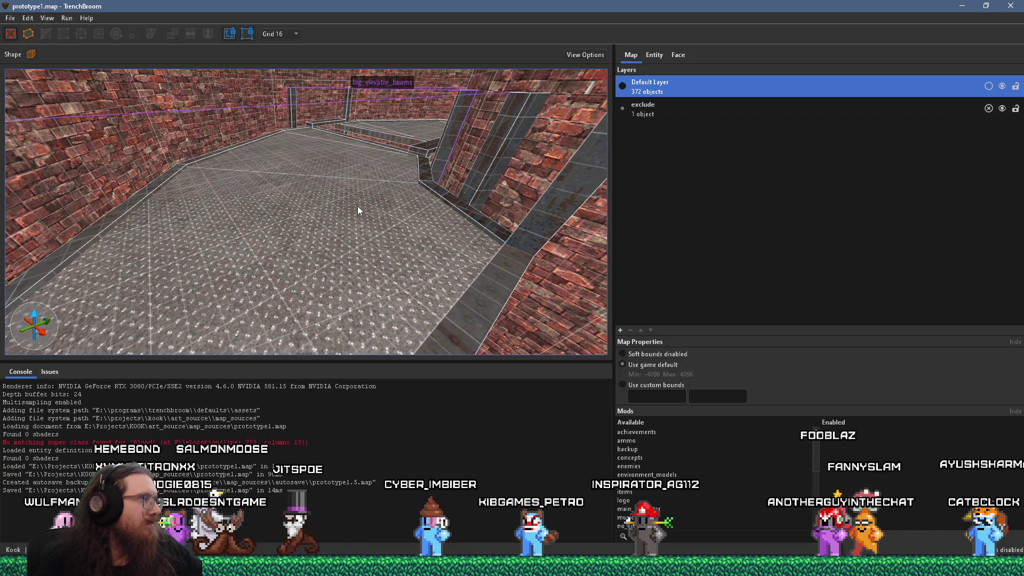
{"action": "key", "text": "alt+Tab"}
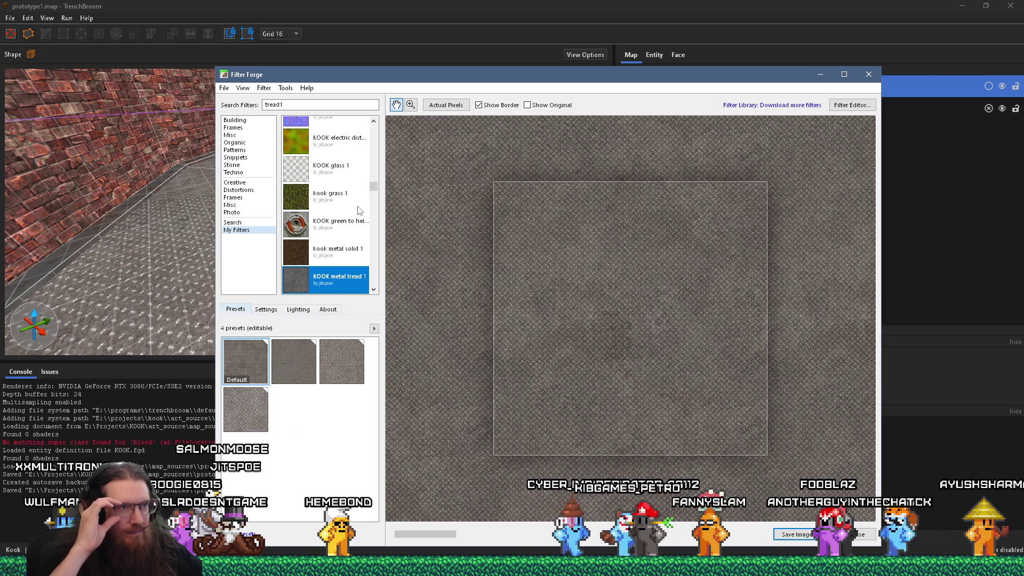
Scroll over the tread preview and bring up the preview viewing options
{"action": "scroll", "coordinate": [615, 250], "scroll_direction": "down", "scroll_amount": 3}
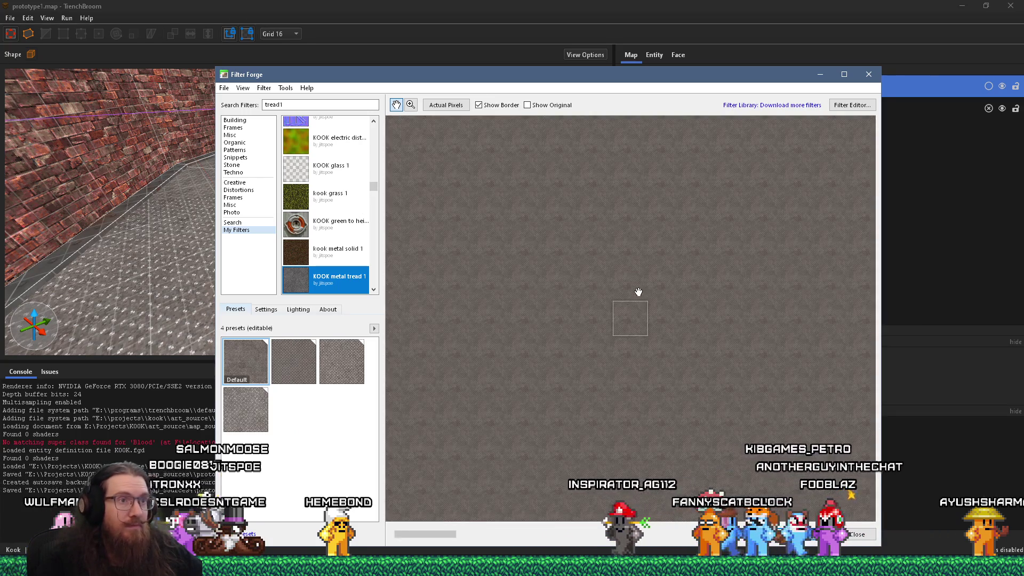
{"action": "scroll", "coordinate": [640, 293], "scroll_direction": "up", "scroll_amount": 4}
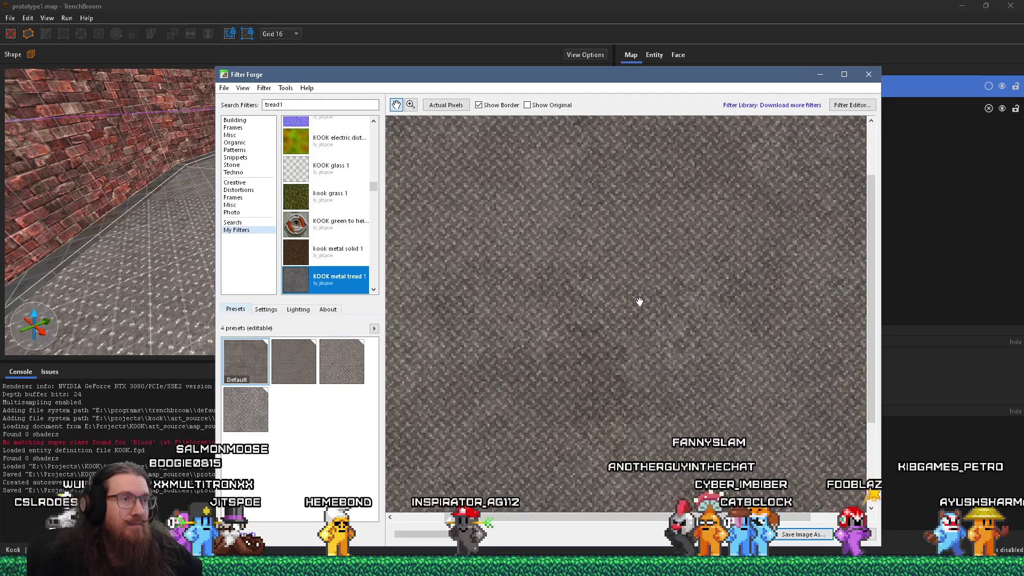
{"action": "scroll", "coordinate": [639, 301], "scroll_direction": "down", "scroll_amount": 2}
{"action": "scroll", "coordinate": [639, 301], "scroll_direction": "up", "scroll_amount": 2}
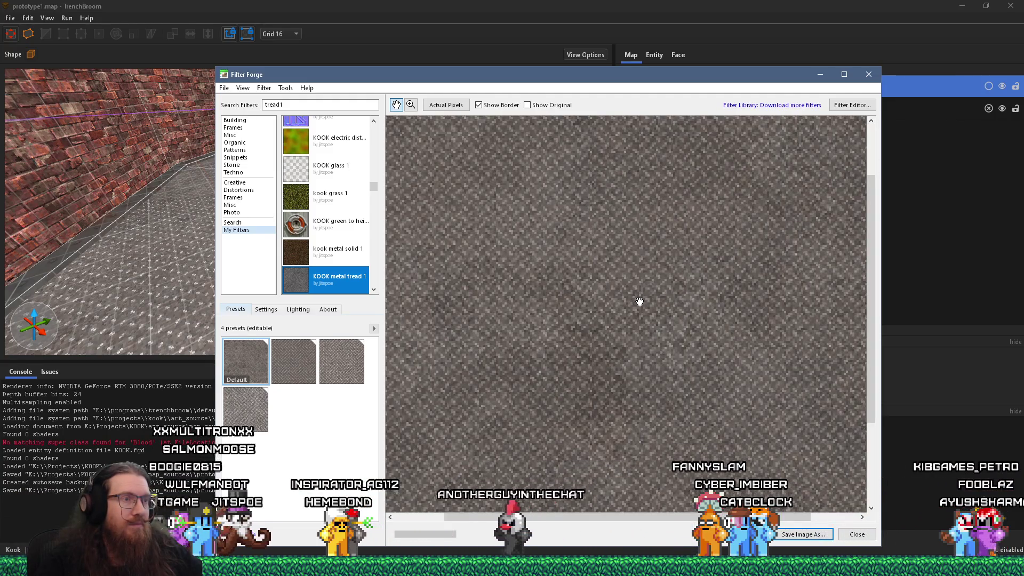
{"action": "scroll", "coordinate": [639, 301], "scroll_direction": "down", "scroll_amount": 1}
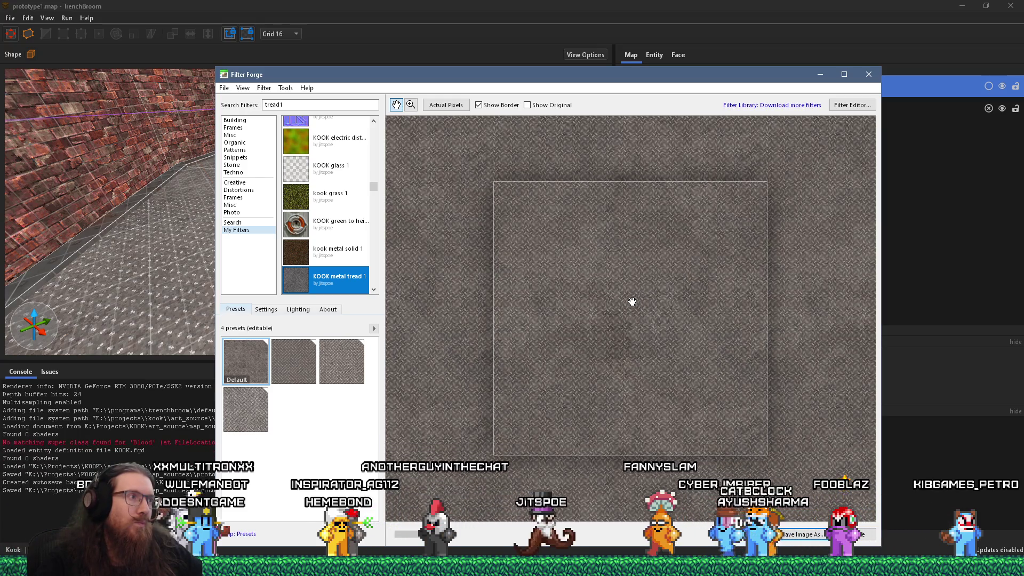
{"action": "left_click", "coordinate": [243, 88]}
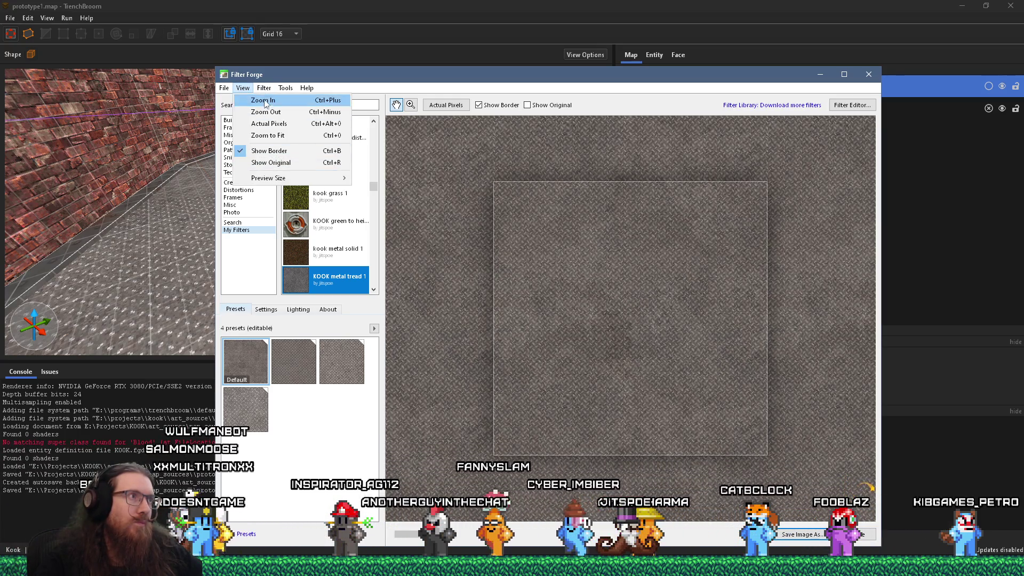
Save the render over metal_tread1.png in the map_sources textures folder, accepting replacement and PNG options
{"action": "mouse_move", "coordinate": [268, 92]}
{"action": "mouse_move", "coordinate": [224, 88]}
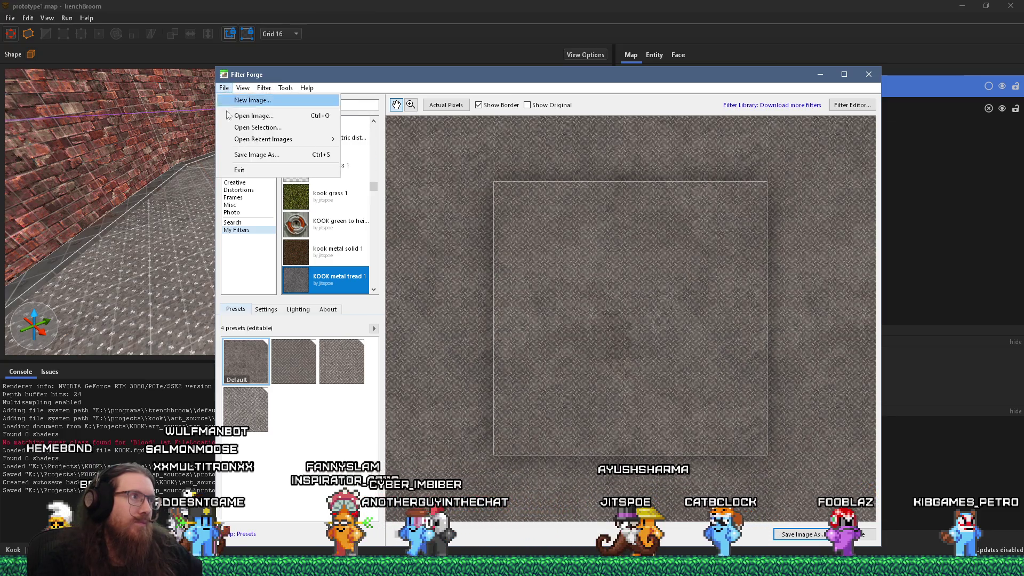
{"action": "left_click", "coordinate": [289, 170]}
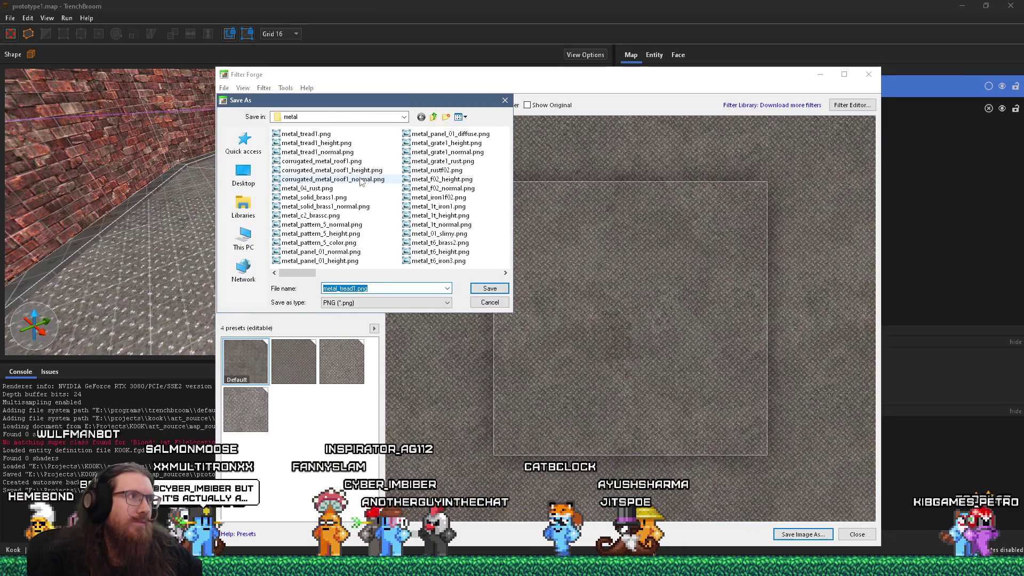
{"action": "type", "text": "e:\\projects\\kook\\art_s"}
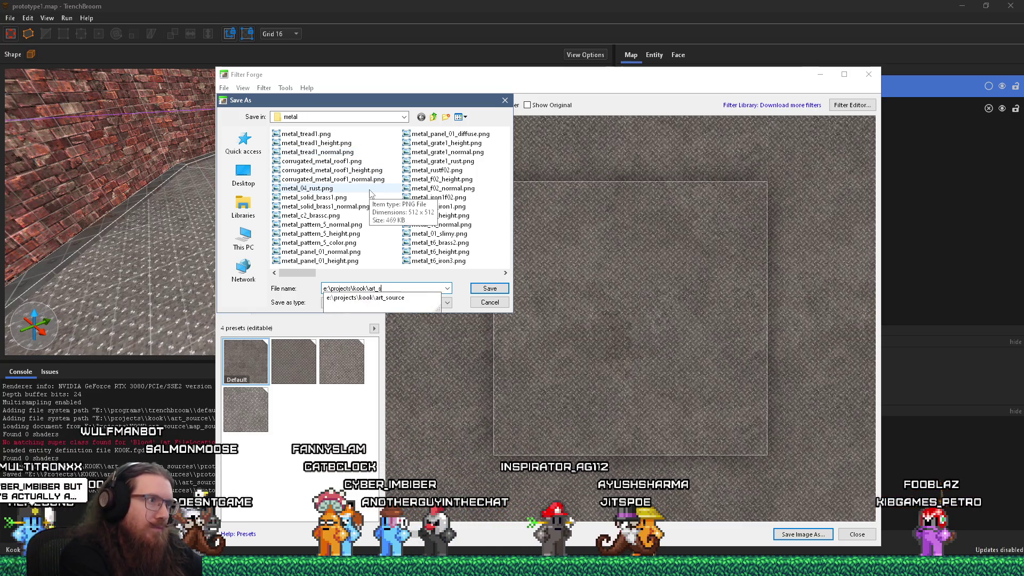
{"action": "type", "text": "ource\\"}
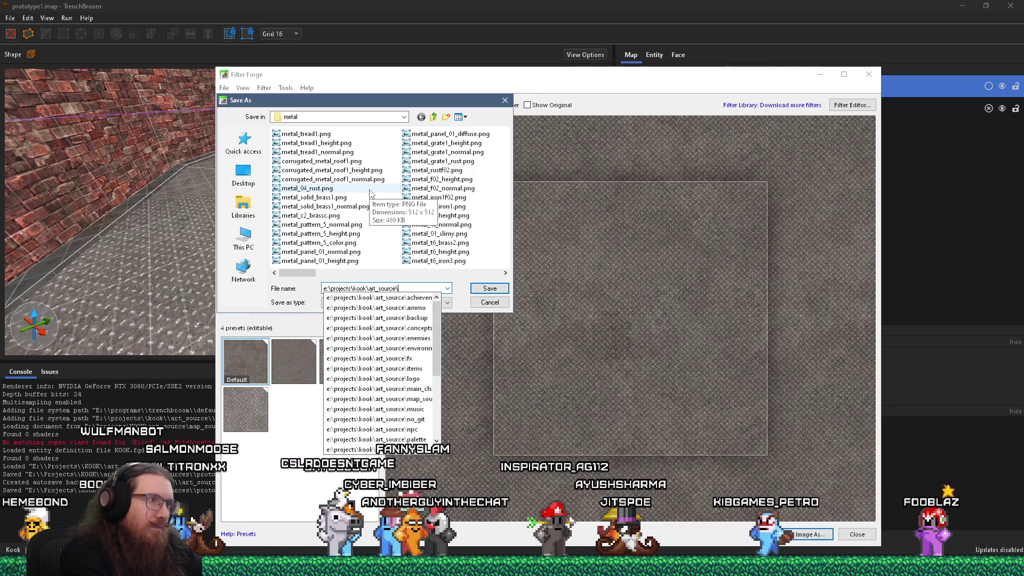
{"action": "type", "text": "map_sources\te"}
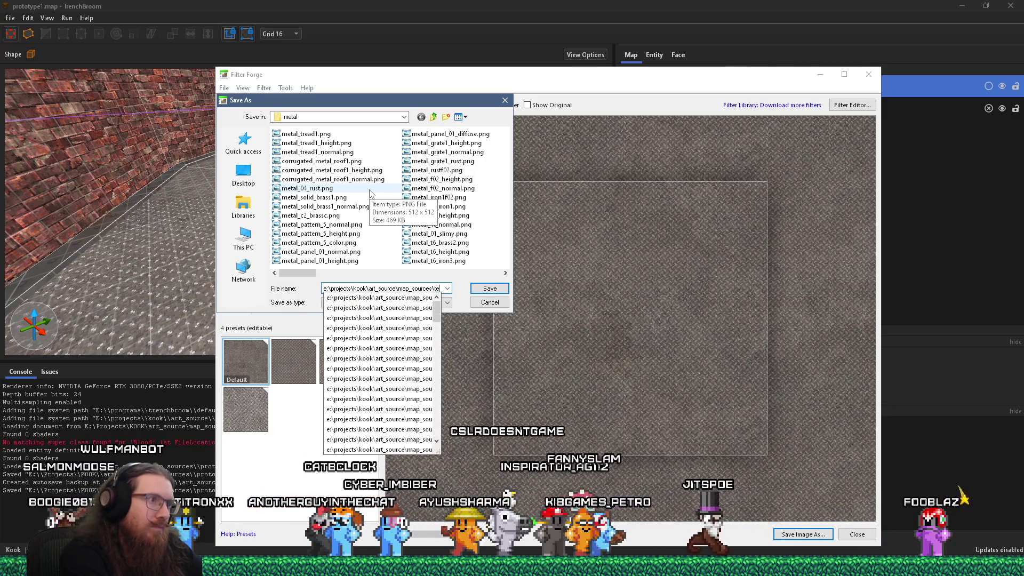
{"action": "type", "text": "xtures"}
{"action": "key", "text": "Return"}
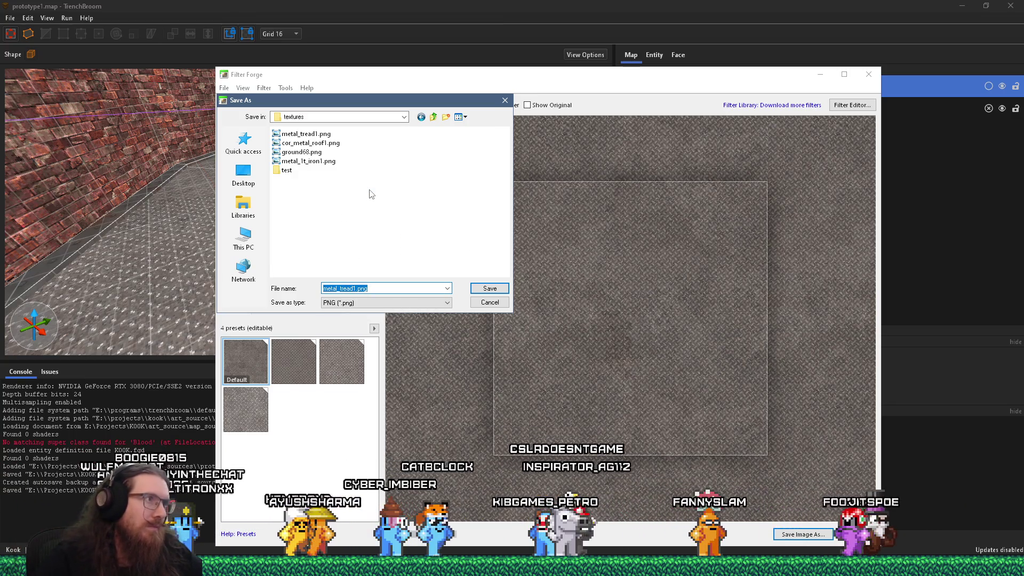
{"action": "left_click", "coordinate": [310, 134]}
{"action": "left_click", "coordinate": [489, 288]}
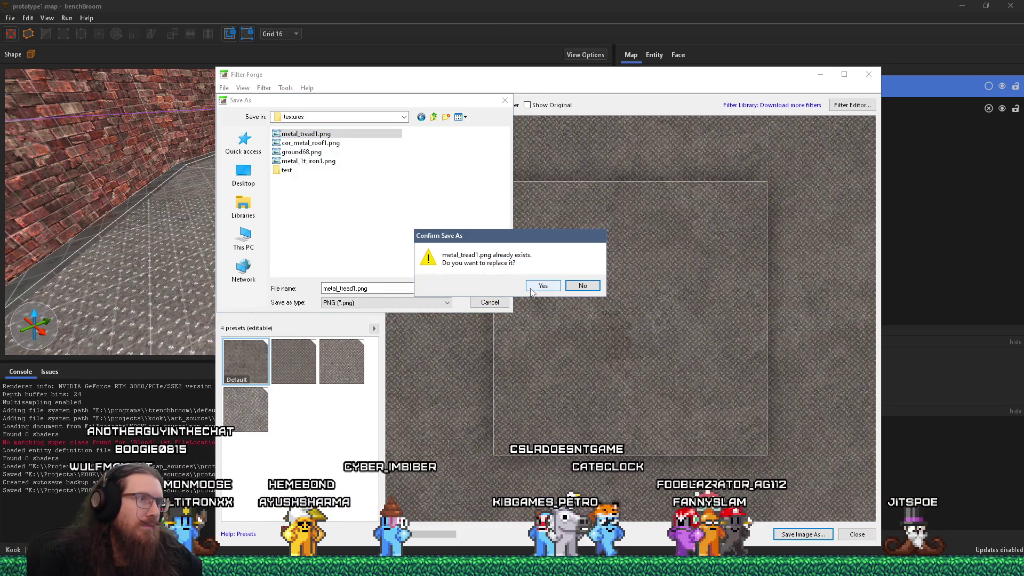
{"action": "left_click", "coordinate": [533, 287]}
{"action": "left_click", "coordinate": [521, 305]}
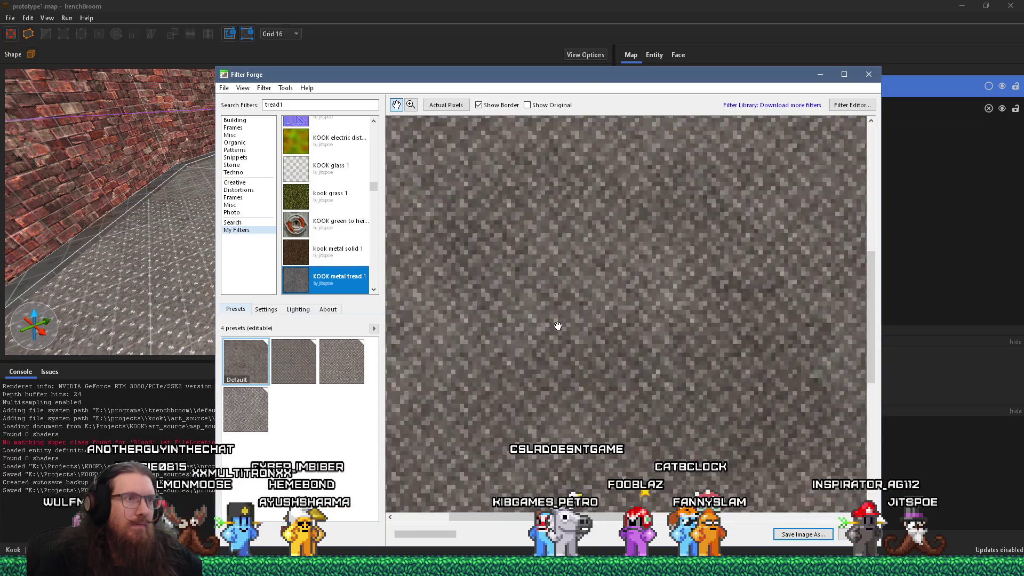
{"action": "left_click", "coordinate": [482, 311]}
Reload TrenchBroom's texture collections and orbit onto the floor to check the re-exported tread
{"action": "key", "text": "alt+Tab"}
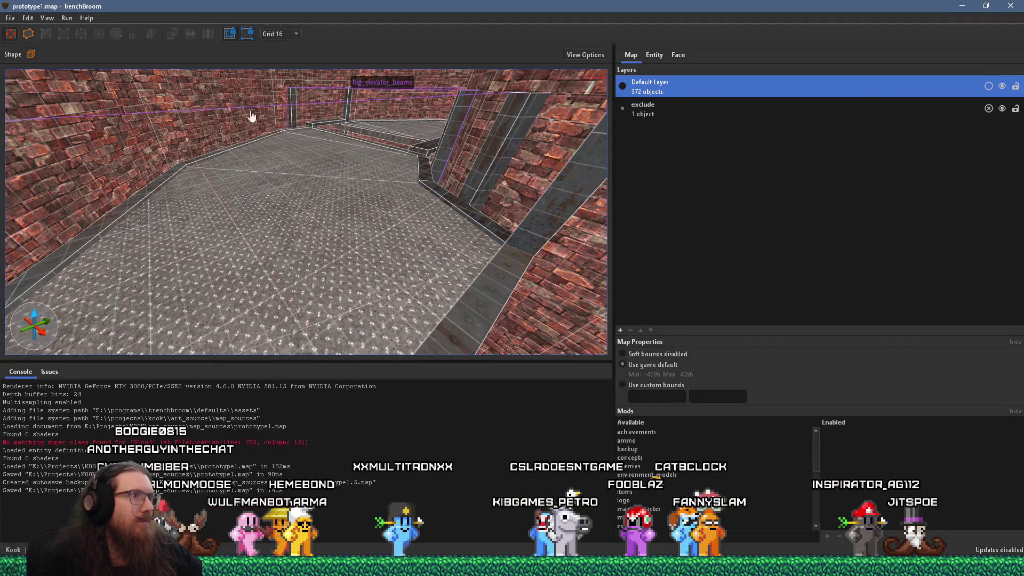
{"action": "left_click", "coordinate": [18, 20]}
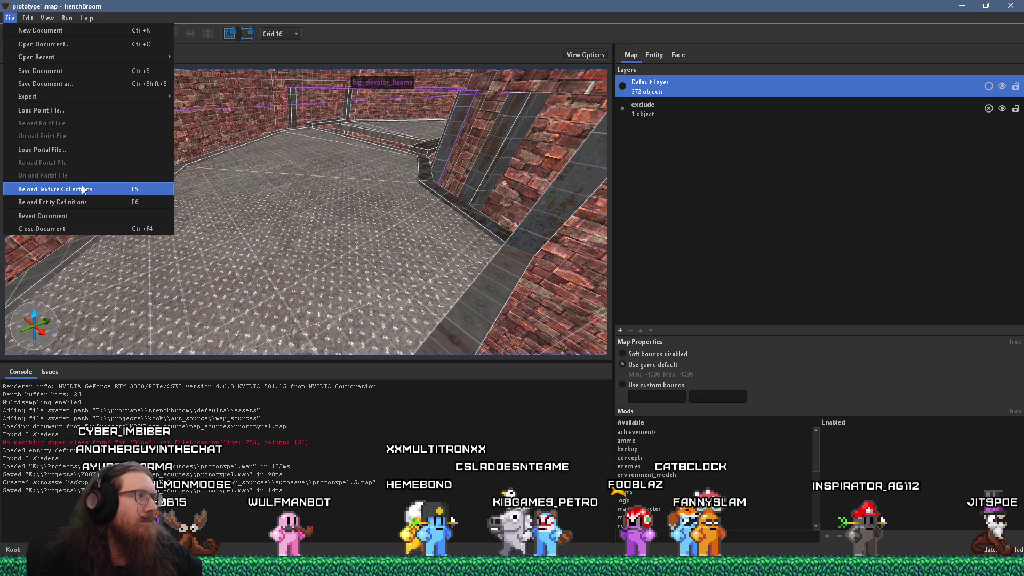
{"action": "left_click", "coordinate": [83, 189]}
{"action": "mouse_move", "coordinate": [188, 216]}
{"action": "left_mouse_down"}
{"action": "mouse_move", "coordinate": [270, 292]}
{"action": "mouse_move", "coordinate": [398, 315]}
{"action": "mouse_move", "coordinate": [268, 232]}
{"action": "mouse_move", "coordinate": [330, 245]}
{"action": "mouse_move", "coordinate": [322, 238]}
{"action": "left_mouse_up"}
{"action": "key", "text": "alt+Tab"}
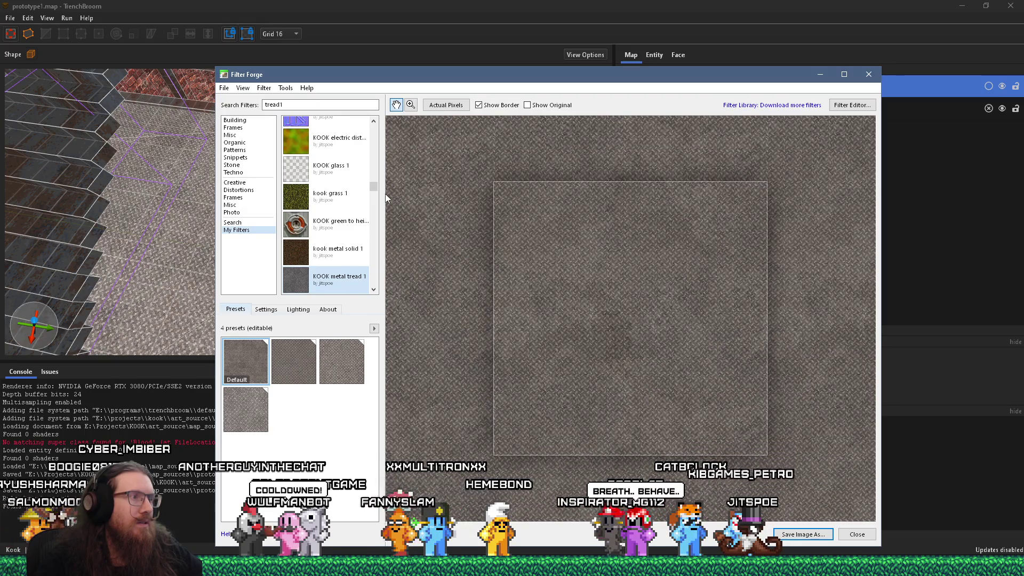
In the Filter Editor, lighten the Multiply node's Source B grey to RGB 66.30 and preview Result
{"action": "left_click", "coordinate": [298, 309]}
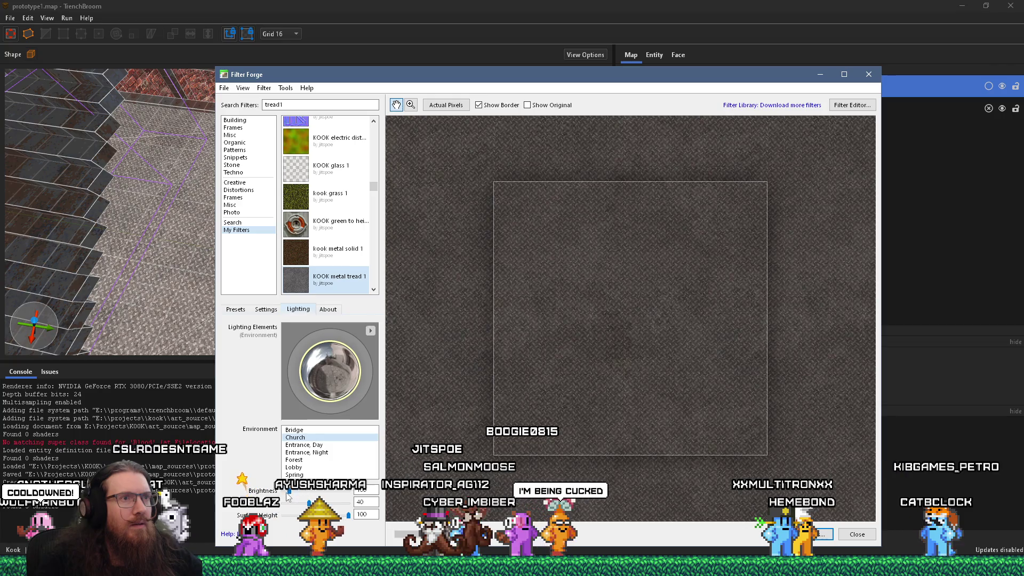
{"action": "left_click", "coordinate": [851, 105]}
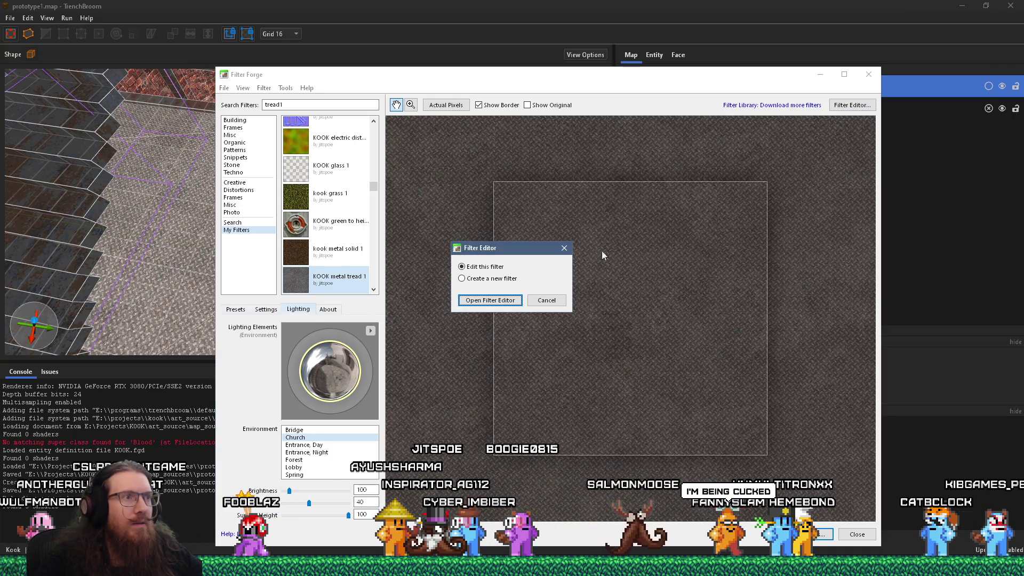
{"action": "left_click", "coordinate": [493, 302]}
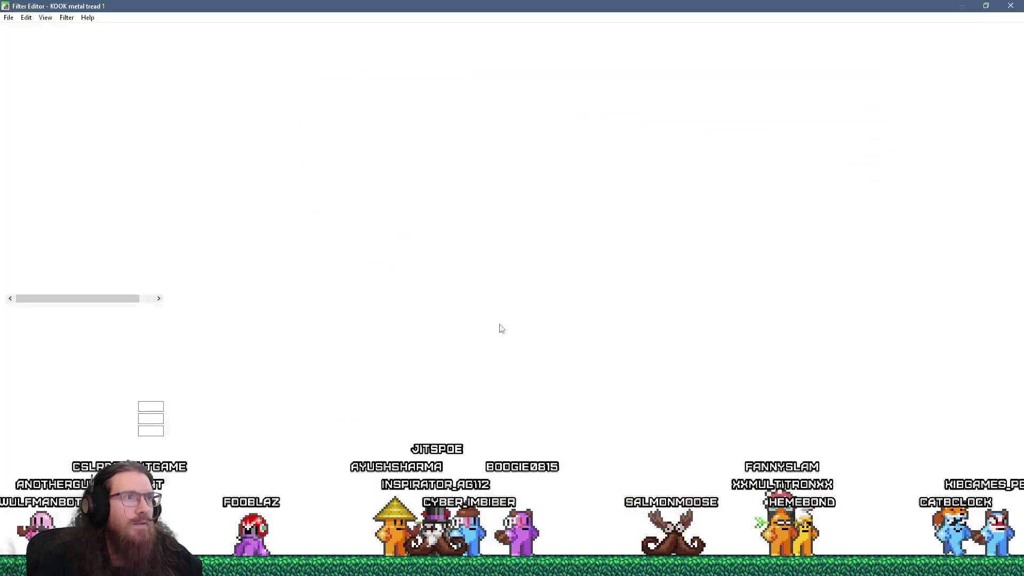
{"action": "scroll", "coordinate": [524, 354], "scroll_direction": "up", "scroll_amount": 2}
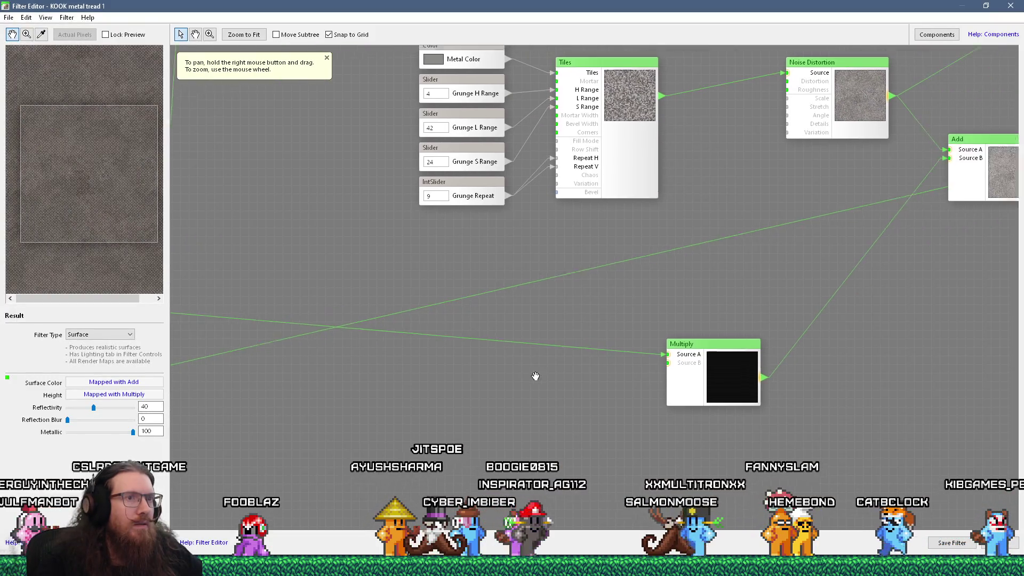
{"action": "left_click", "coordinate": [114, 394]}
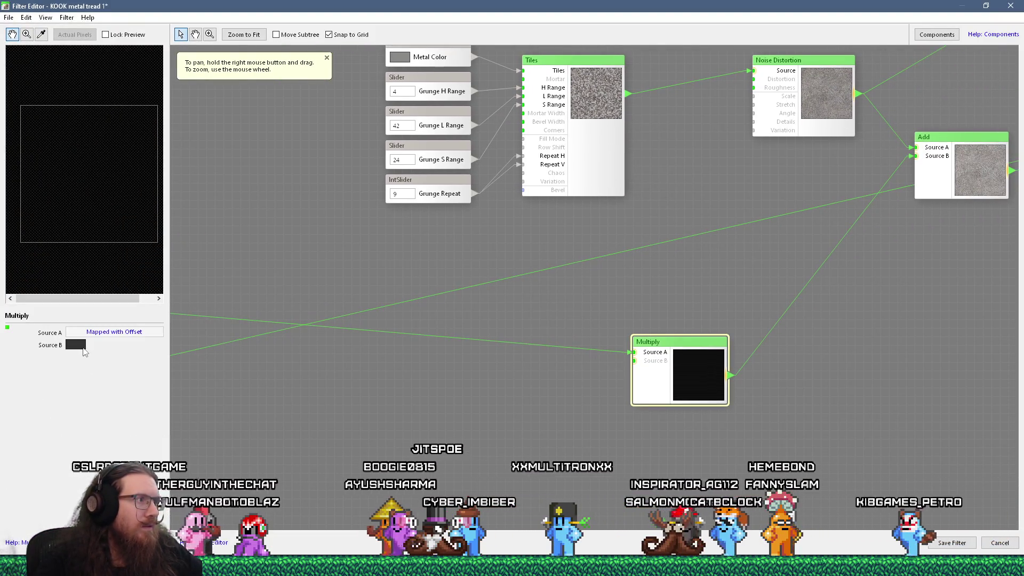
{"action": "left_click", "coordinate": [83, 348]}
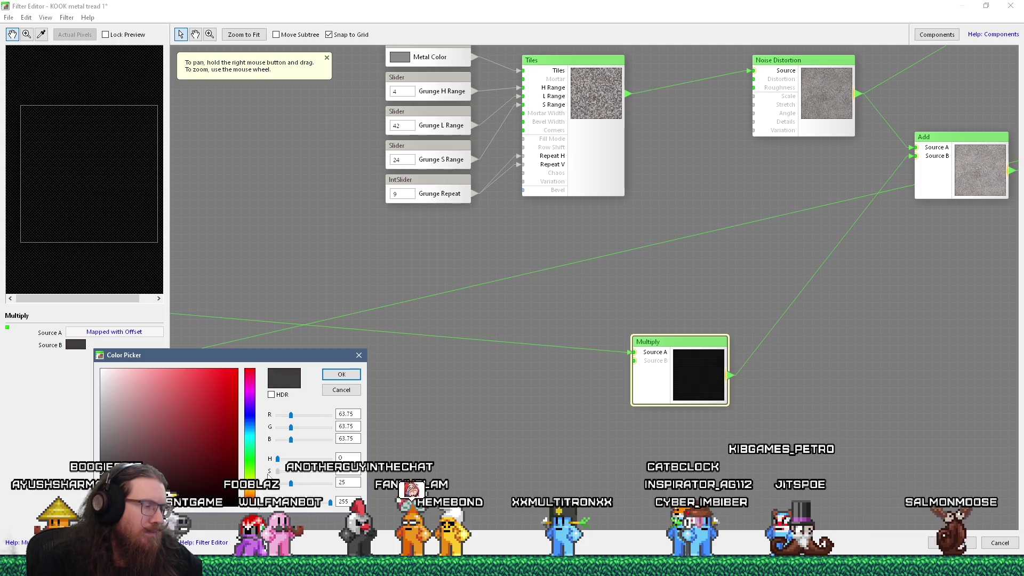
{"action": "left_click_drag", "start_coordinate": [291, 484], "coordinate": [292, 483]}
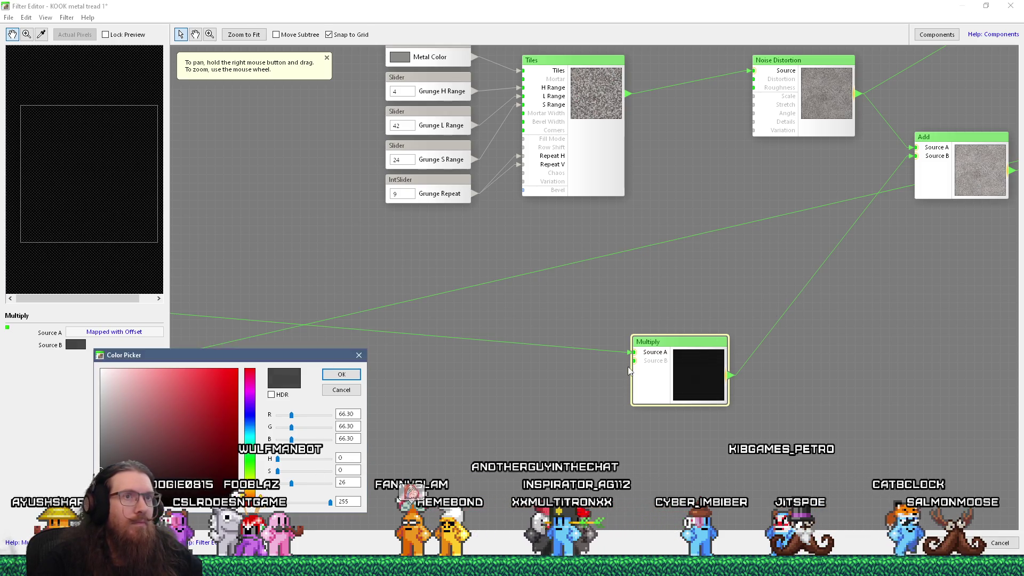
{"action": "key", "text": "Return"}
{"action": "scroll", "coordinate": [703, 346], "scroll_direction": "down", "scroll_amount": 5}
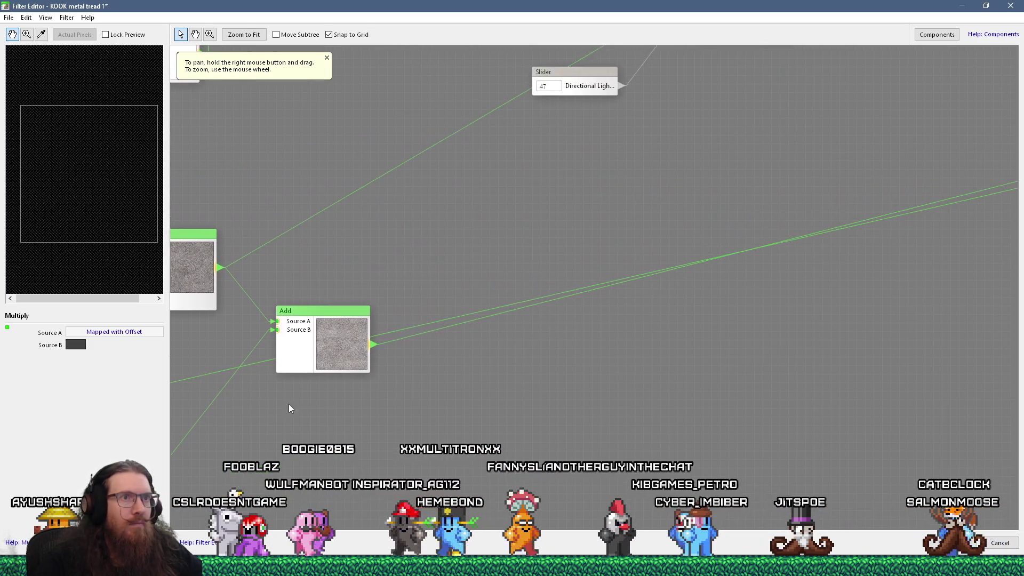
{"action": "left_click", "coordinate": [611, 338]}
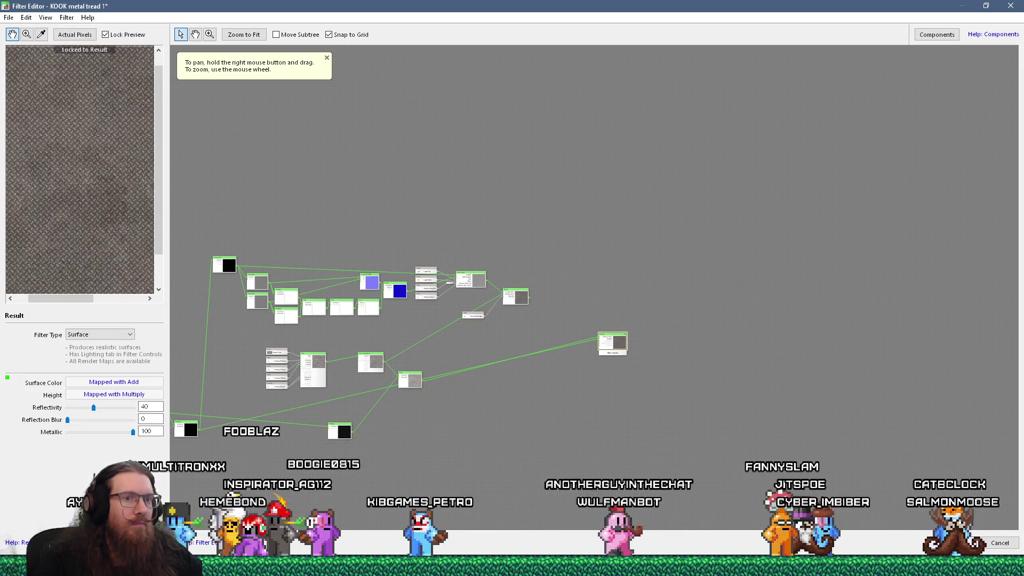
{"action": "key", "text": "Escape"}
Lower the lighting brightness from 220 to 120 to darken the tread
{"action": "scroll", "coordinate": [622, 408], "scroll_direction": "up", "scroll_amount": 1}
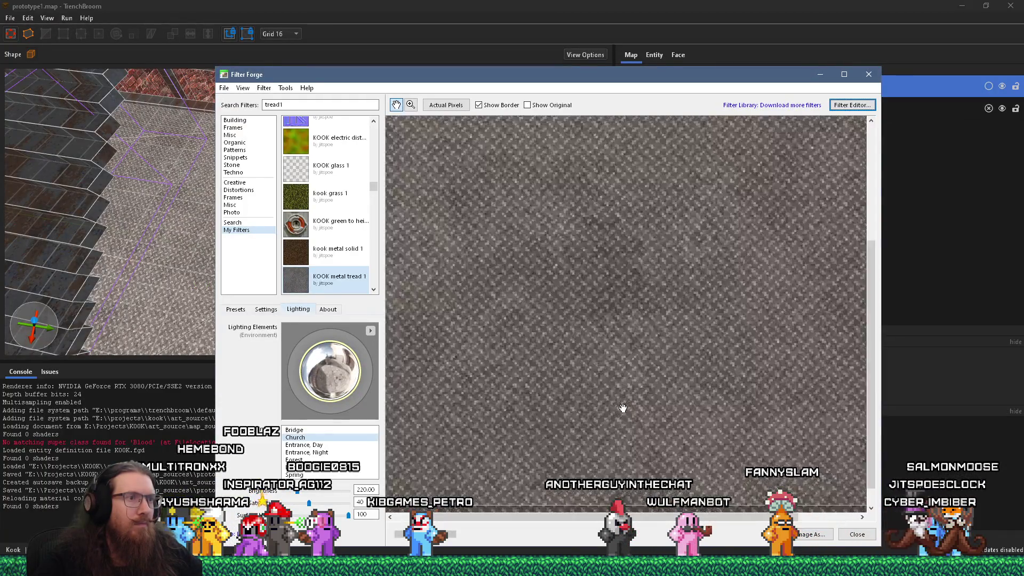
{"action": "scroll", "coordinate": [615, 407], "scroll_direction": "down", "scroll_amount": 1}
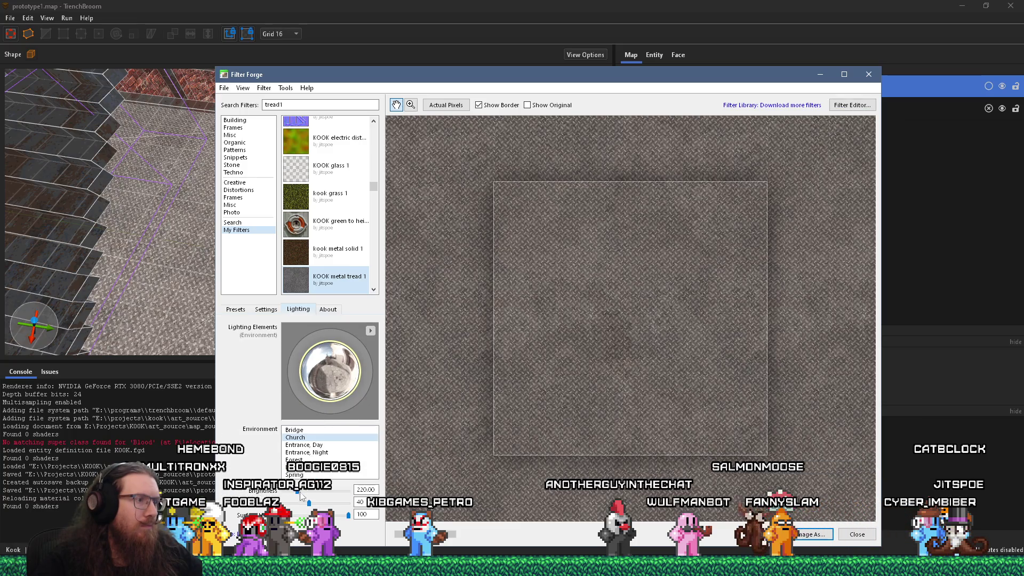
{"action": "left_click_drag", "start_coordinate": [298, 491], "coordinate": [290, 491]}
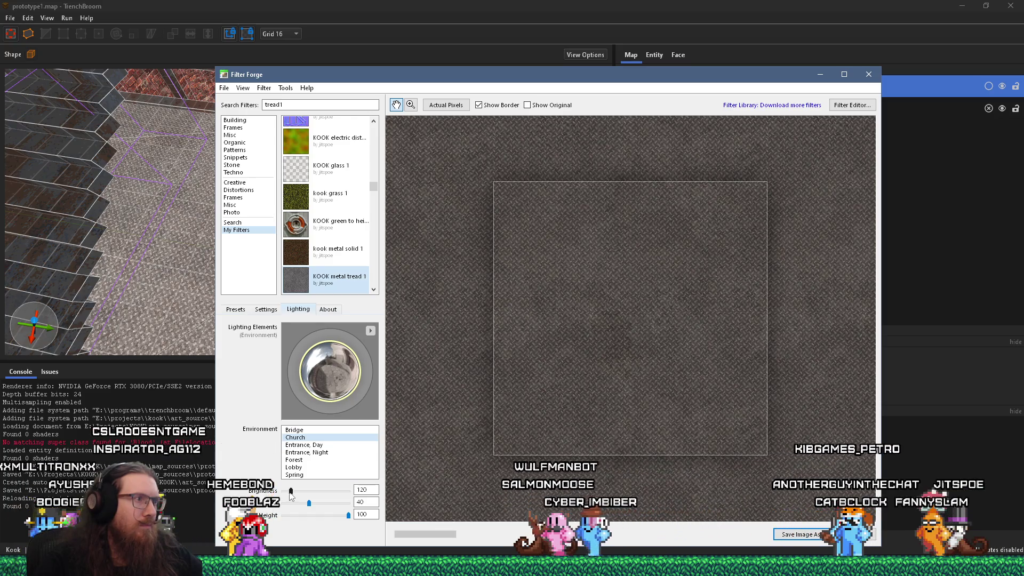
Update the Default preset with the new settings and fit the preview to the window
{"action": "left_click", "coordinate": [235, 309]}
{"action": "right_click", "coordinate": [249, 364]}
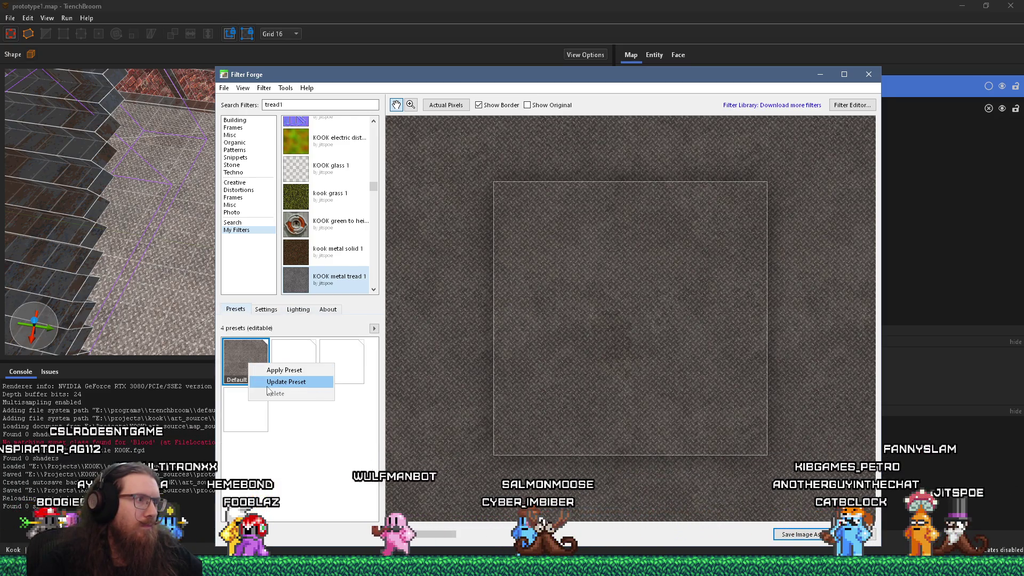
{"action": "left_click", "coordinate": [268, 385]}
{"action": "left_click", "coordinate": [242, 87]}
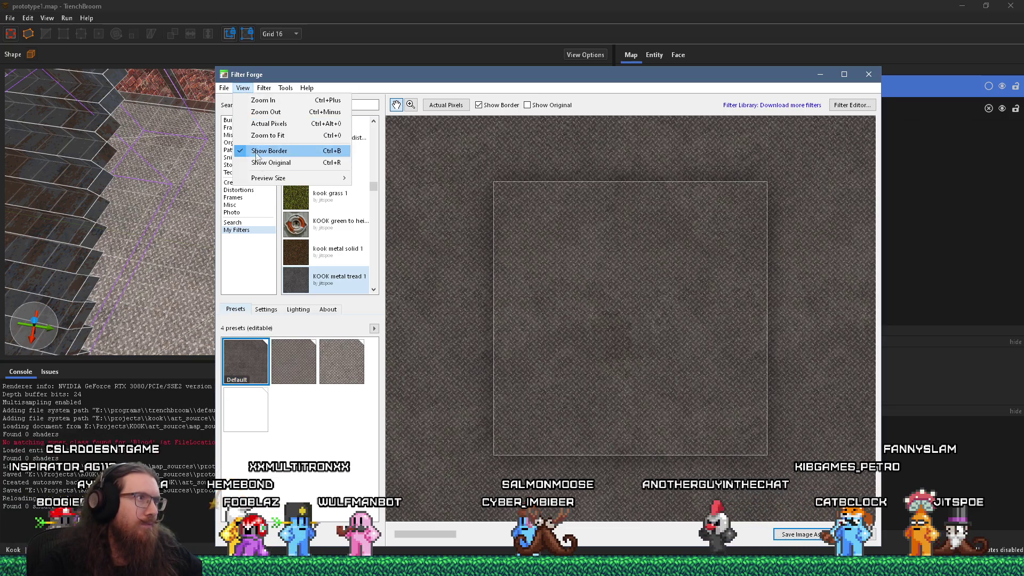
{"action": "left_click", "coordinate": [258, 134]}
Save the darkened render over metal_tread1.png, confirming the replacement and PNG options
{"action": "left_click", "coordinate": [242, 87]}
{"action": "left_click", "coordinate": [224, 88]}
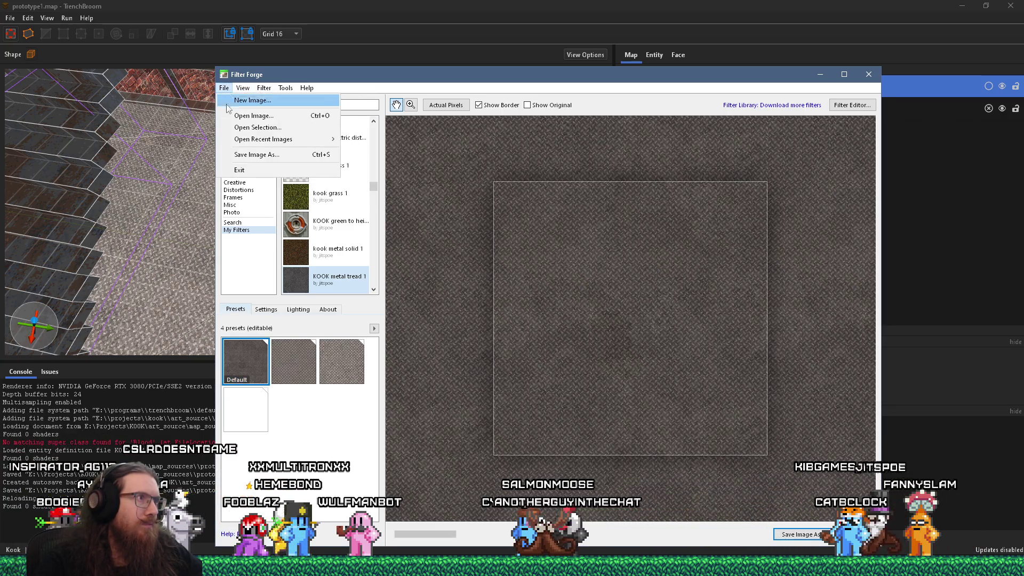
{"action": "left_click", "coordinate": [243, 155]}
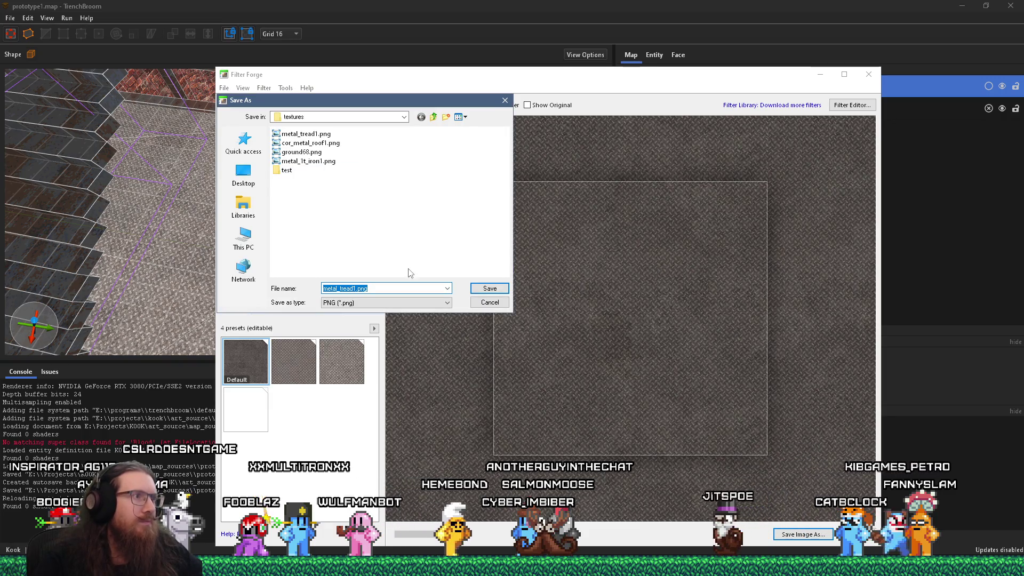
{"action": "left_click", "coordinate": [489, 288]}
{"action": "left_click", "coordinate": [542, 285]}
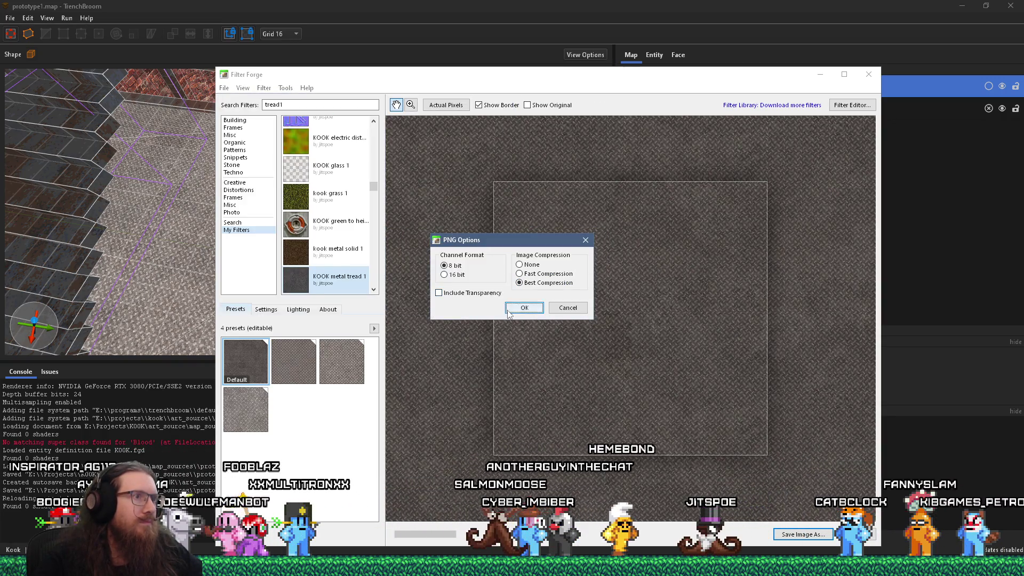
{"action": "left_click", "coordinate": [523, 306]}
Also save it over metal_tread1.png in the project's textures\metal folder
{"action": "left_click", "coordinate": [224, 87]}
{"action": "left_click", "coordinate": [251, 154]}
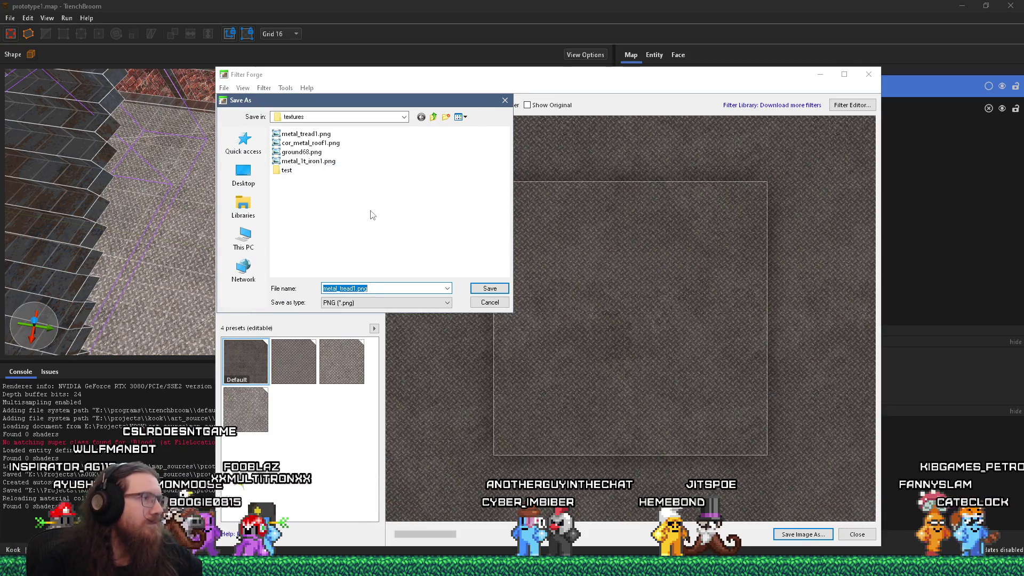
{"action": "type", "text": "e:\\images\\"}
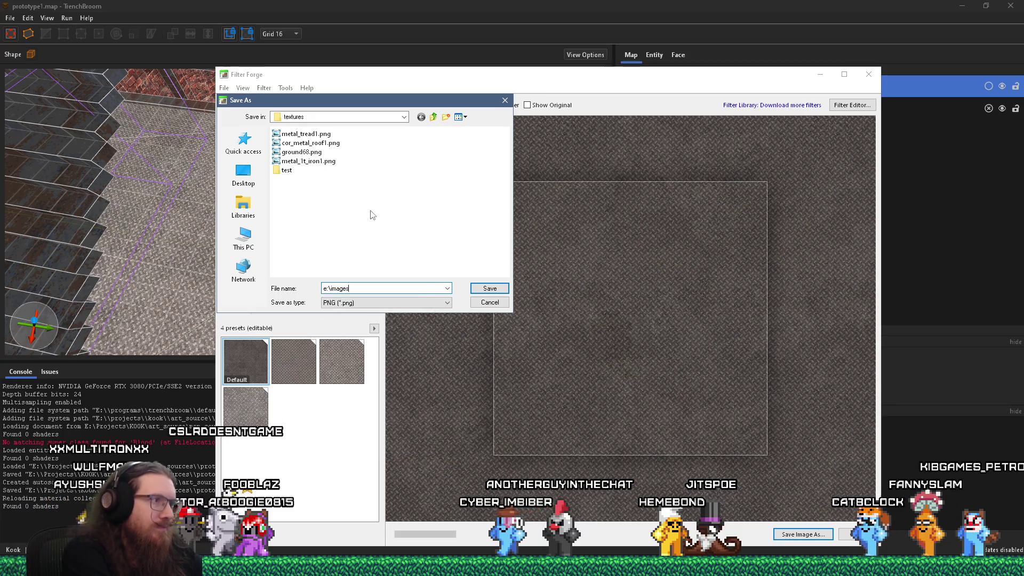
{"action": "key", "text": "BackSpace"}
{"action": "key", "text": "BackSpace"}
{"action": "key", "text": "BackSpace"}
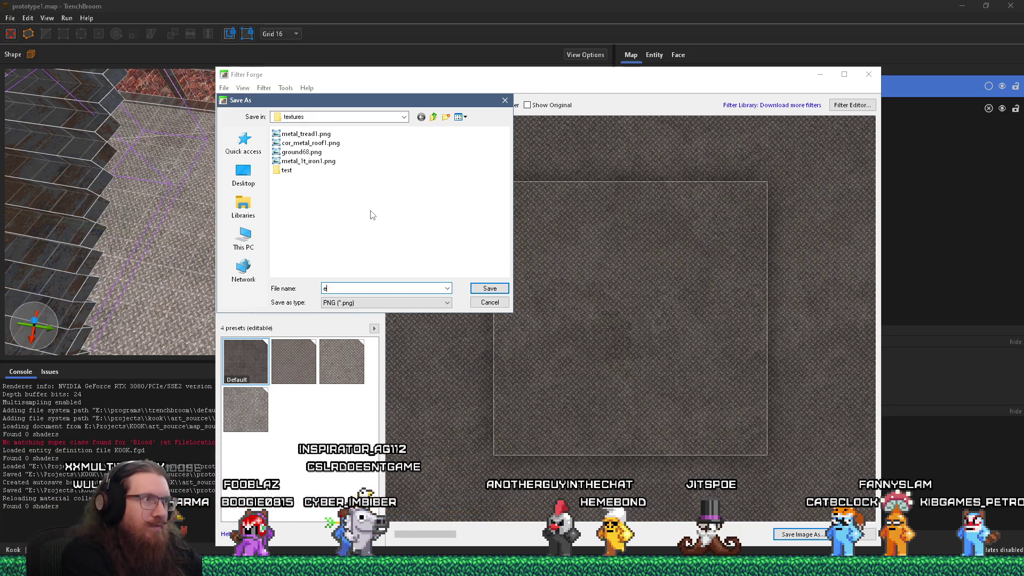
{"action": "type", "text": "projects\\kook\\"}
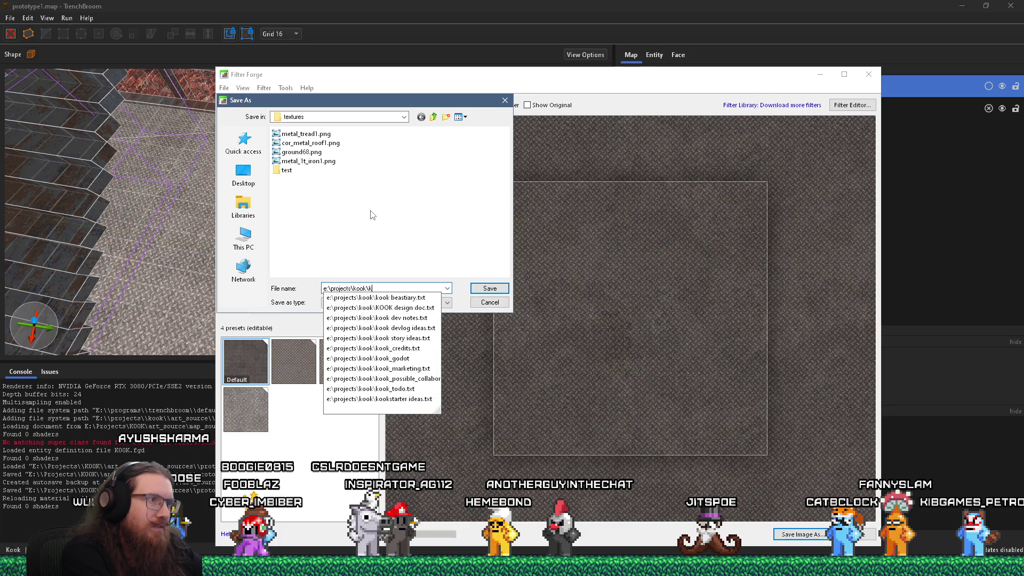
{"action": "type", "text": "k_godot\\et"}
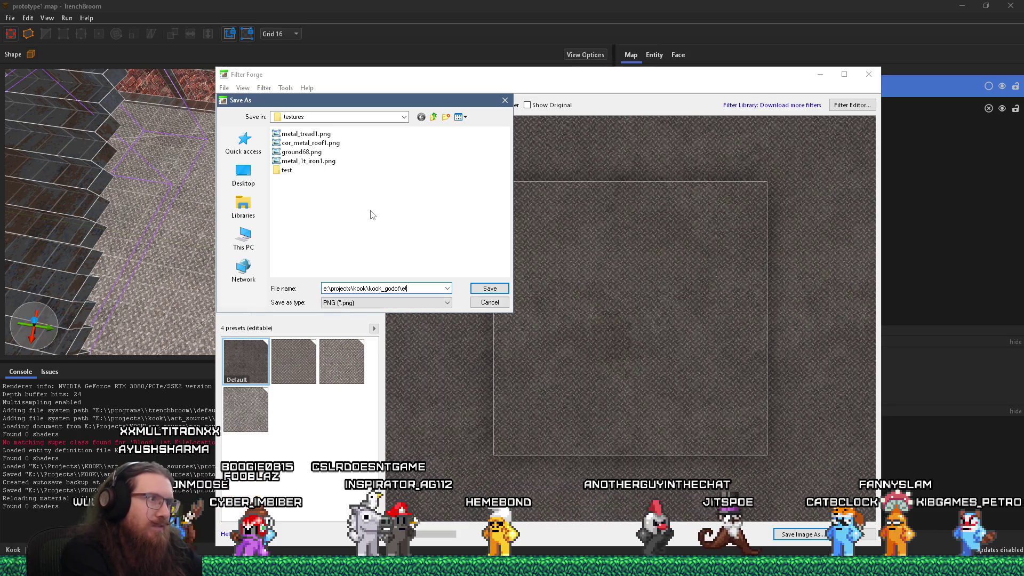
{"action": "type", "text": "xtures\\metal\\"}
{"action": "key", "text": "Return"}
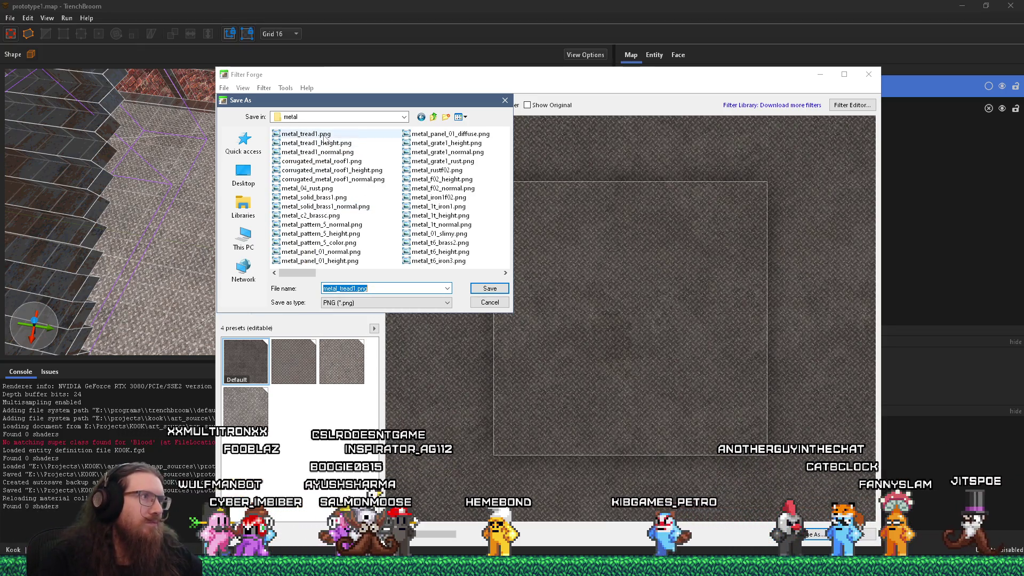
{"action": "double_click", "coordinate": [324, 134]}
{"action": "left_click", "coordinate": [548, 292]}
{"action": "left_click", "coordinate": [513, 305]}
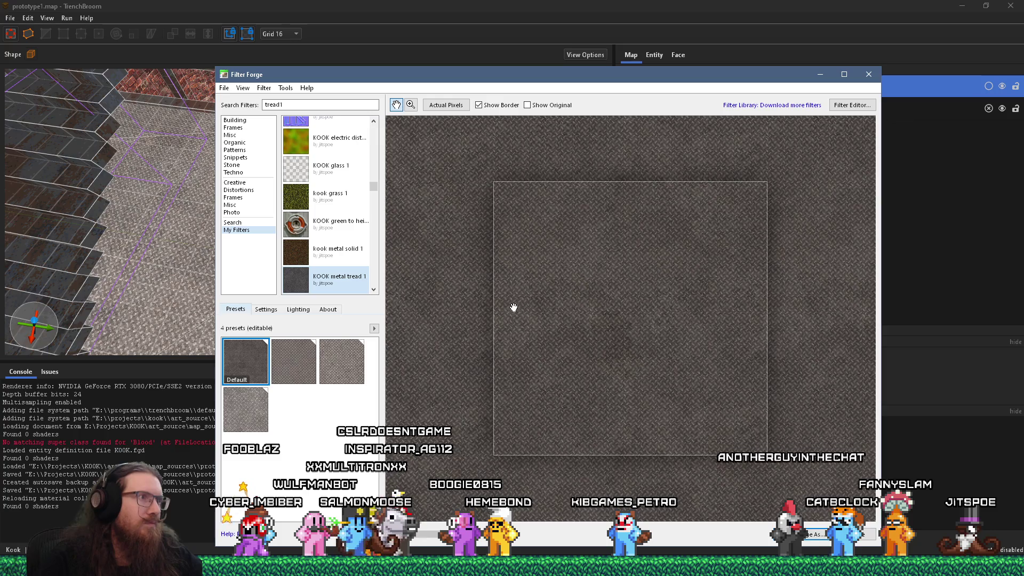
{"action": "left_click", "coordinate": [10, 18]}
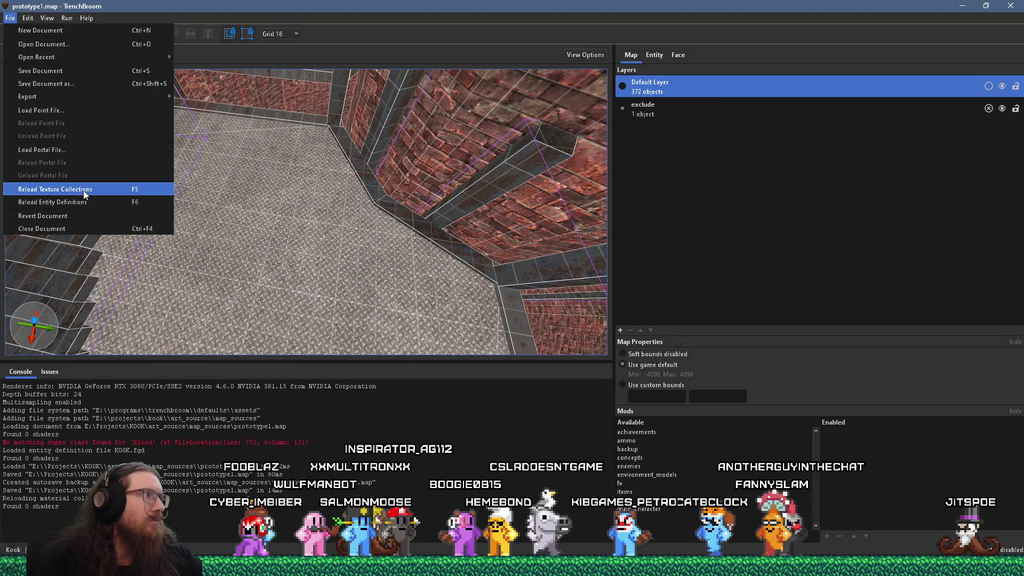
Reload texture collections to show the darker tread floor, save the map, and open Compile Map
{"action": "left_click", "coordinate": [83, 191]}
{"action": "mouse_move", "coordinate": [267, 237]}
{"action": "left_mouse_down"}
{"action": "mouse_move", "coordinate": [233, 230]}
{"action": "mouse_move", "coordinate": [354, 182]}
{"action": "mouse_move", "coordinate": [313, 222]}
{"action": "mouse_move", "coordinate": [321, 194]}
{"action": "left_mouse_up"}
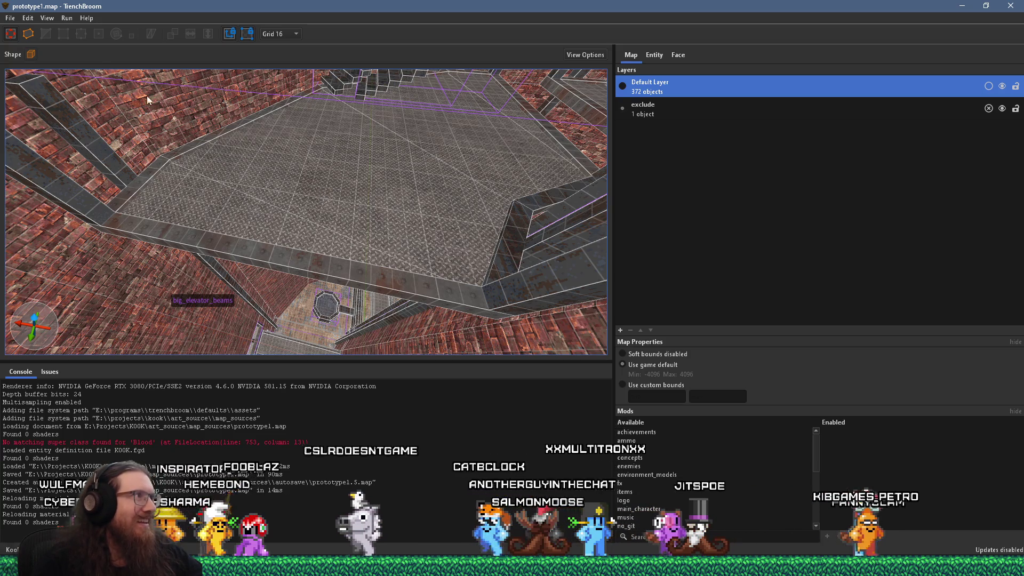
{"action": "left_click", "coordinate": [10, 20]}
{"action": "left_click", "coordinate": [22, 69]}
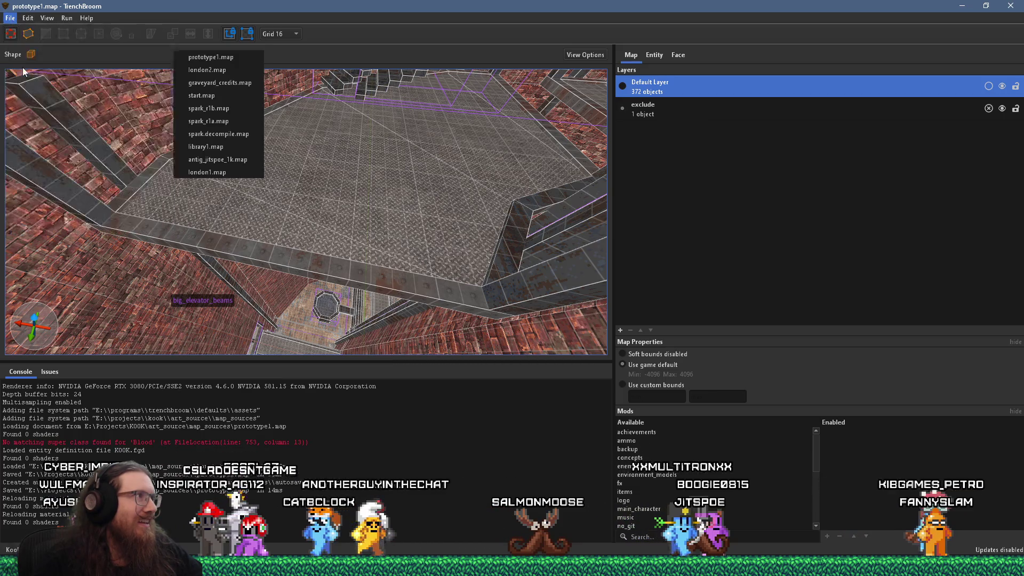
{"action": "left_click", "coordinate": [67, 19]}
{"action": "left_click", "coordinate": [68, 31]}
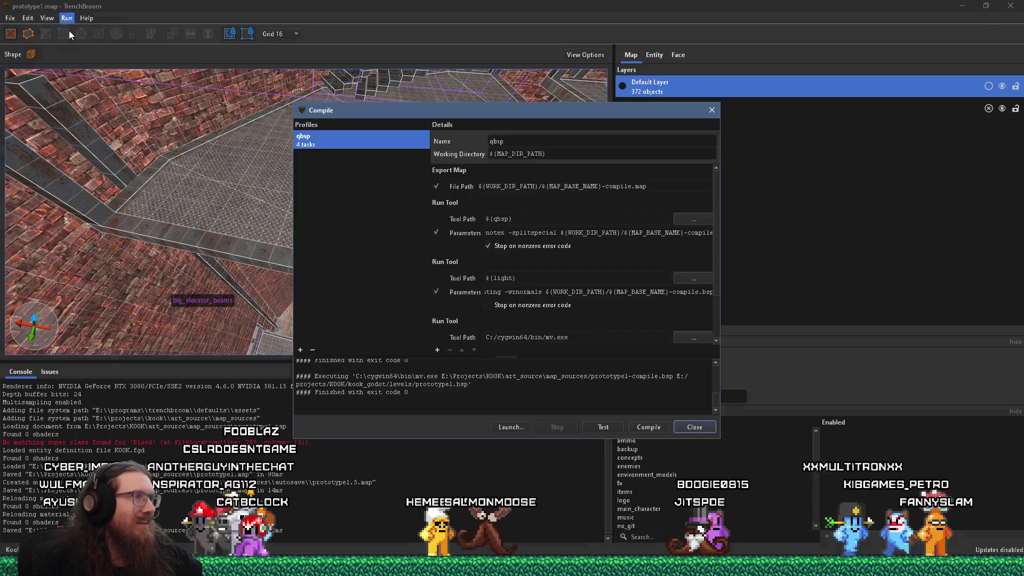
Compile the map to prototype1.bsp, close the compile window, and switch to Godot
{"action": "left_click", "coordinate": [648, 427]}
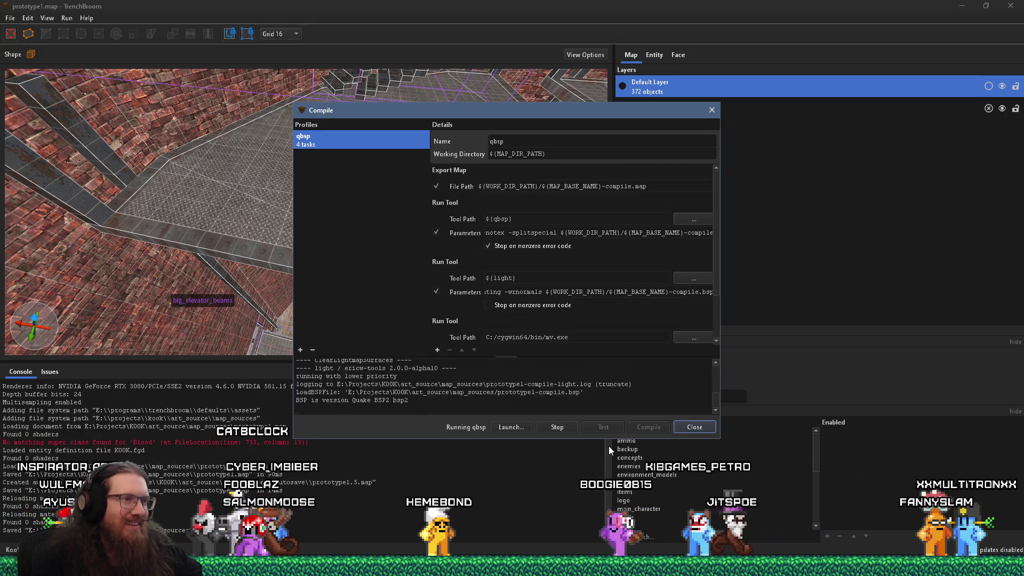
{"action": "left_click", "coordinate": [696, 427]}
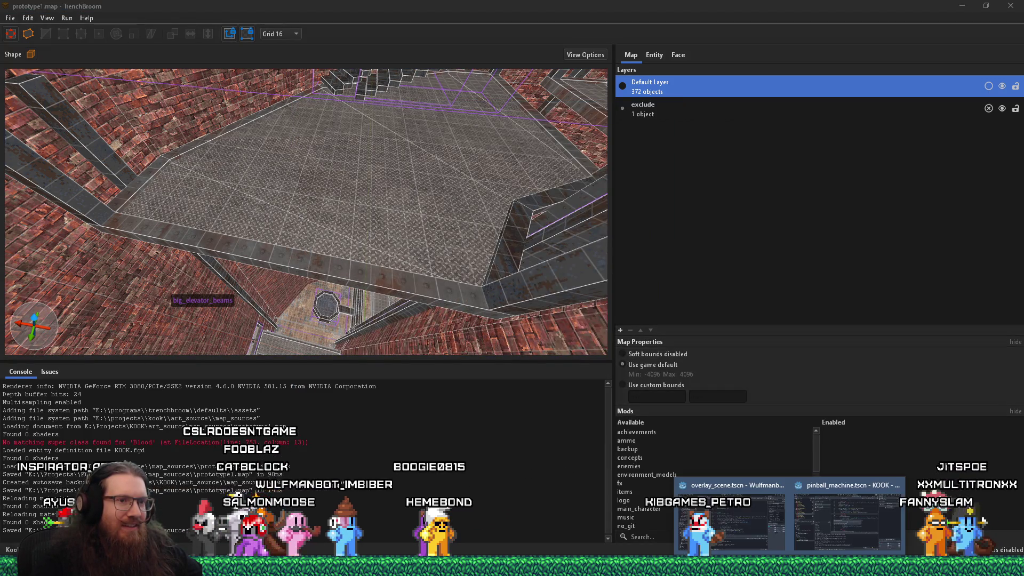
{"action": "left_click", "coordinate": [805, 516]}
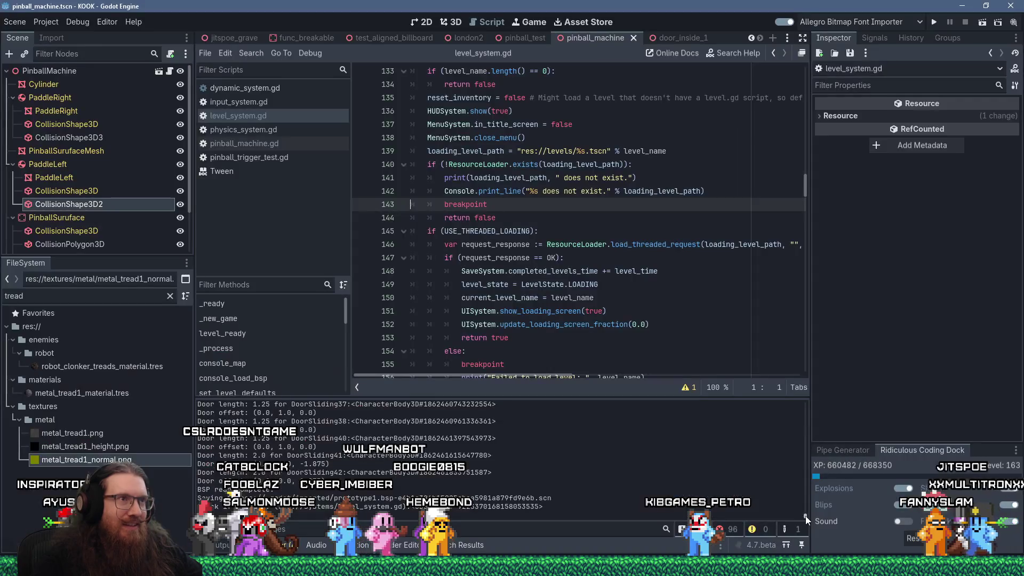
Launch the game and enable the noclip and notarget cheats from the console
{"action": "left_click", "coordinate": [933, 22]}
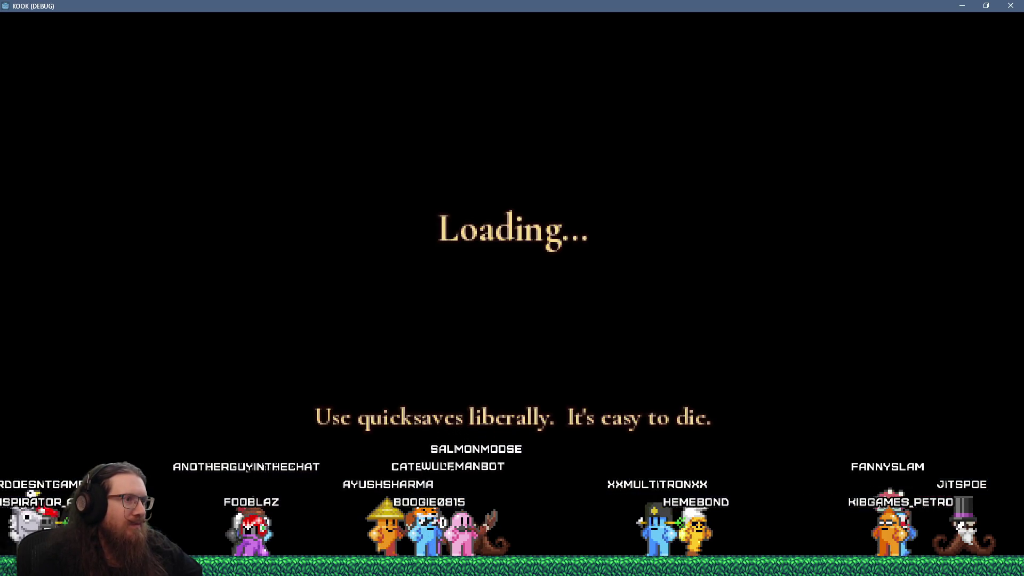
{"action": "key", "text": "grave"}
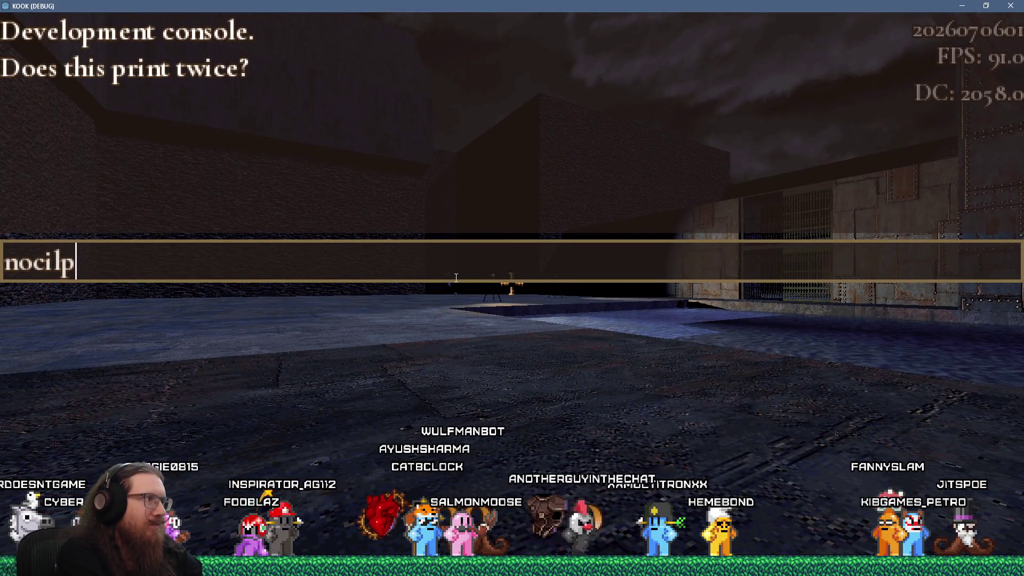
{"action": "key", "text": "Return"}
{"action": "key", "text": "grave"}
{"action": "key", "text": "grave"}
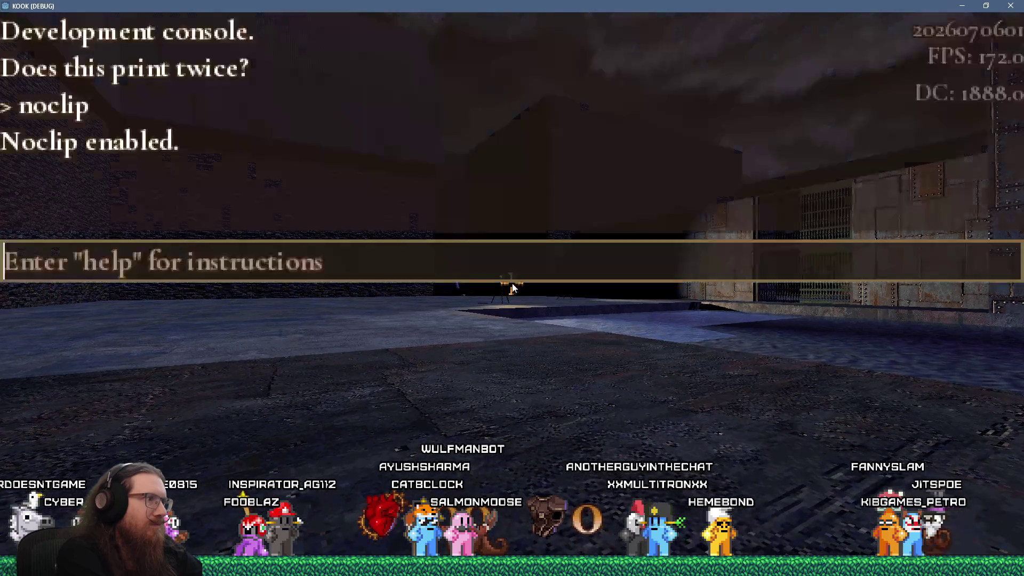
{"action": "type", "text": "notagert"}
{"action": "key", "text": "Return"}
{"action": "key", "text": "grave"}
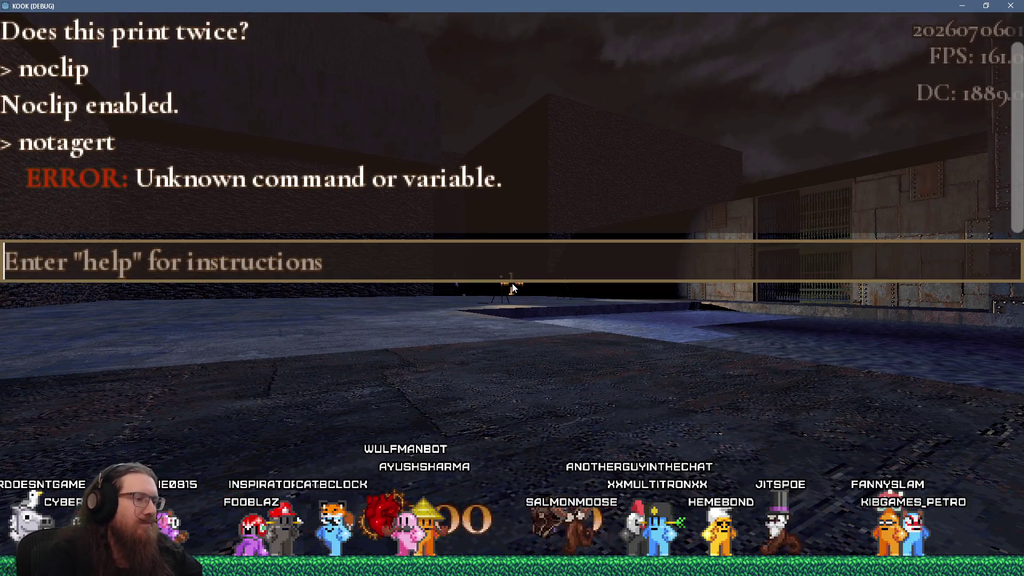
{"action": "type", "text": "notarg"}
{"action": "key", "text": "grave"}
Fly through the brick tower and alley, backing off to view the wall panel
{"action": "key", "text": "w"}
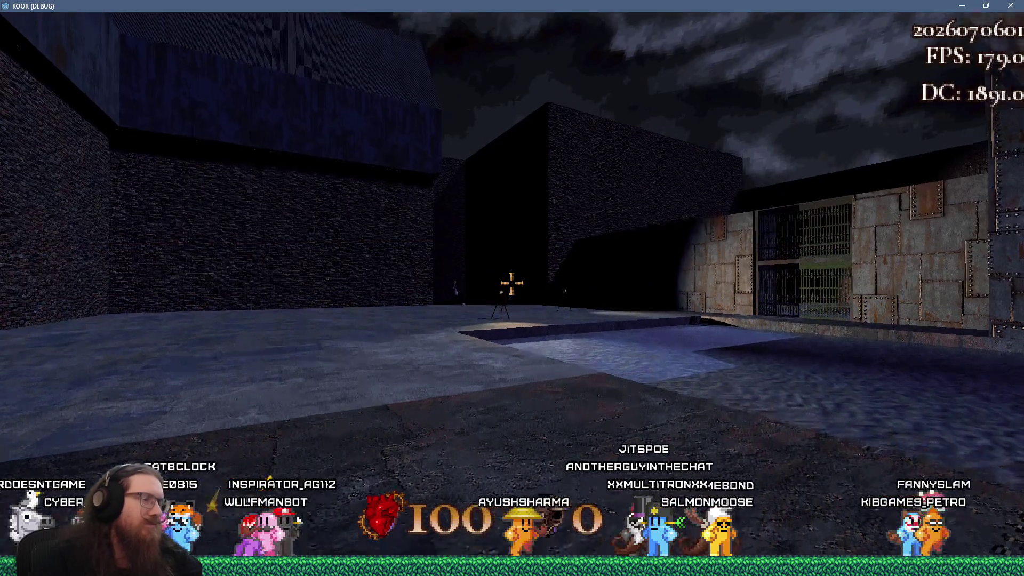
{"action": "key", "text": "w"}
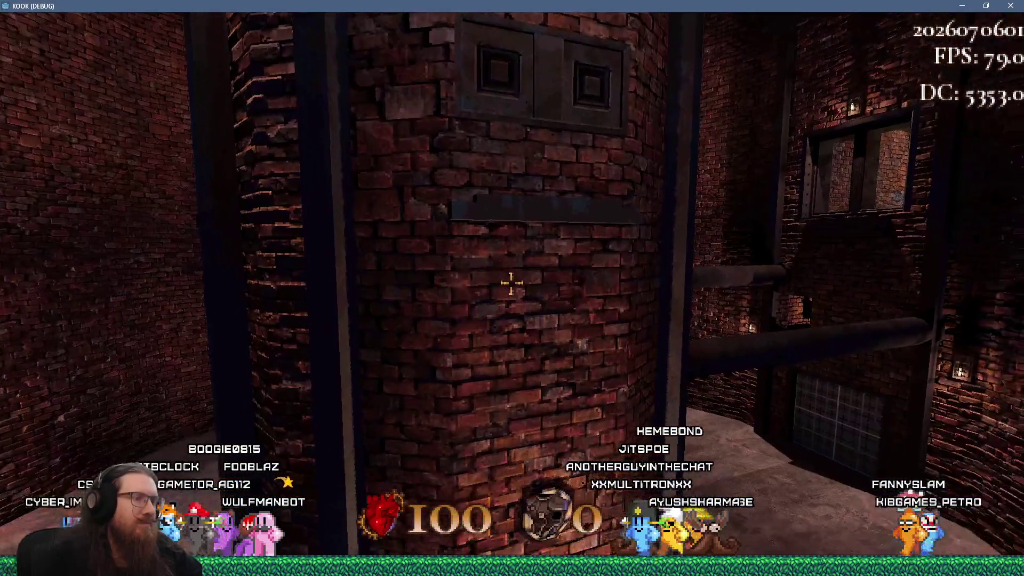
{"action": "key", "text": "w"}
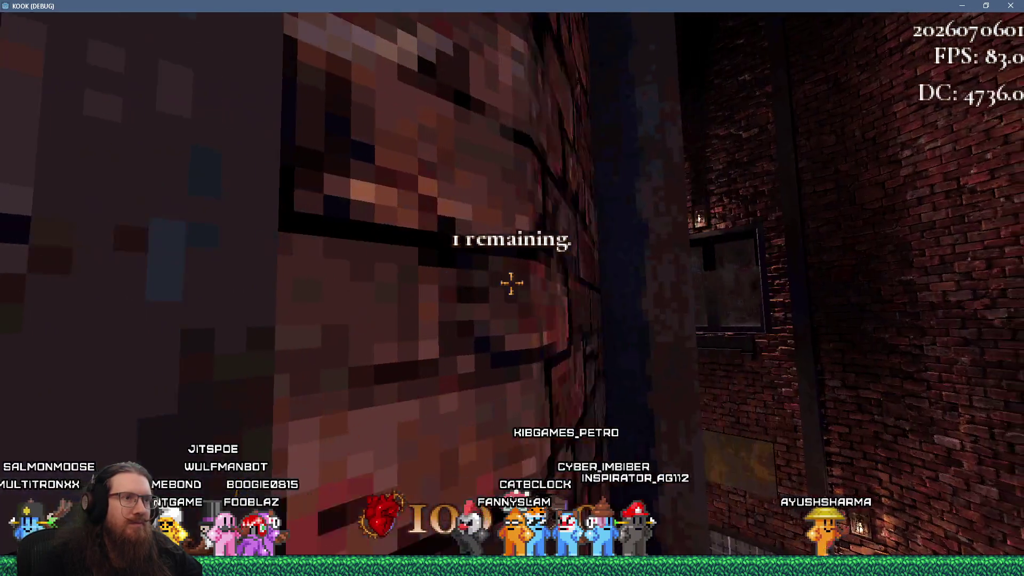
{"action": "key", "text": "w"}
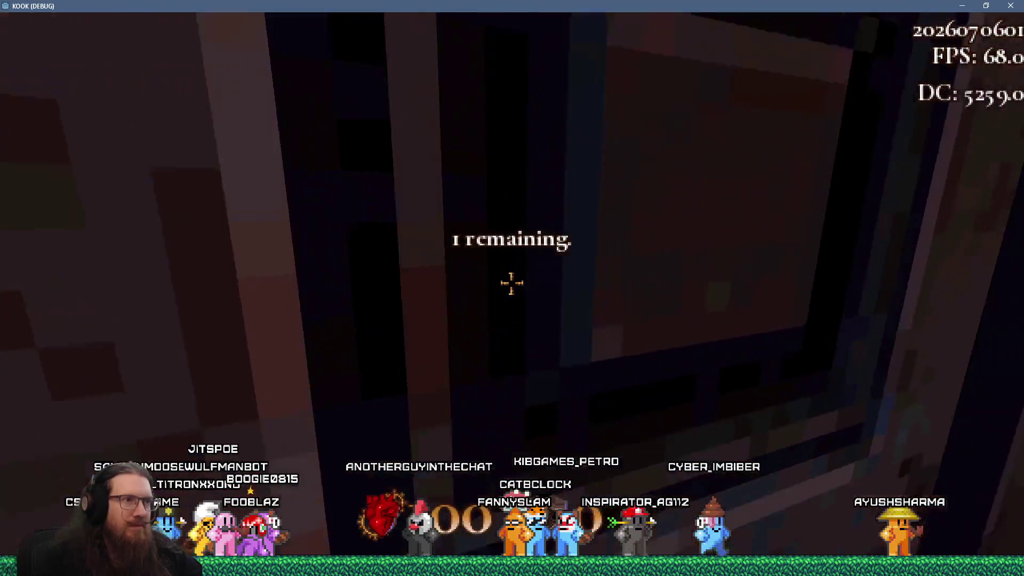
{"action": "key", "text": "s"}
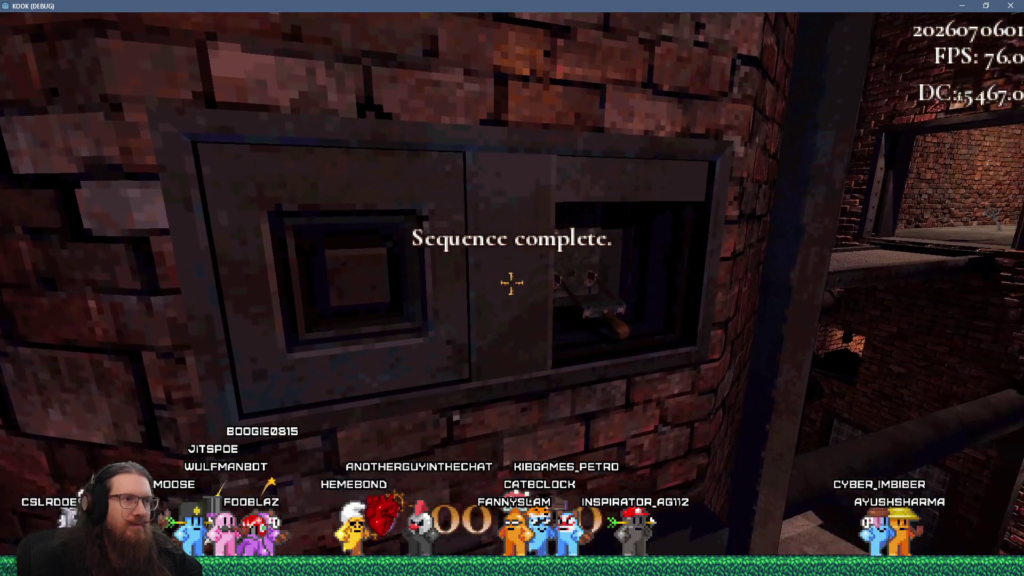
{"action": "key", "text": "s"}
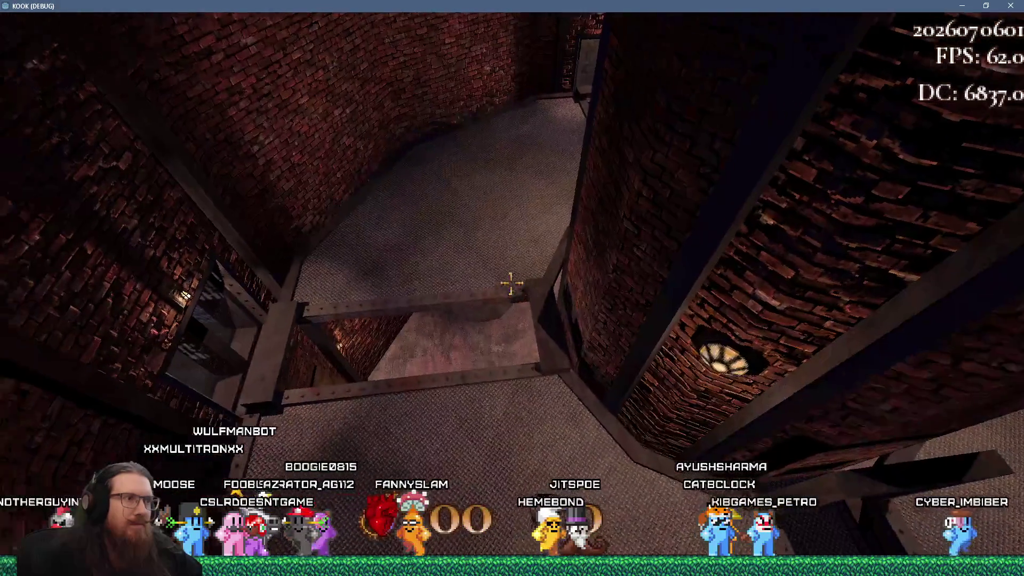
{"action": "key", "text": "grave"}
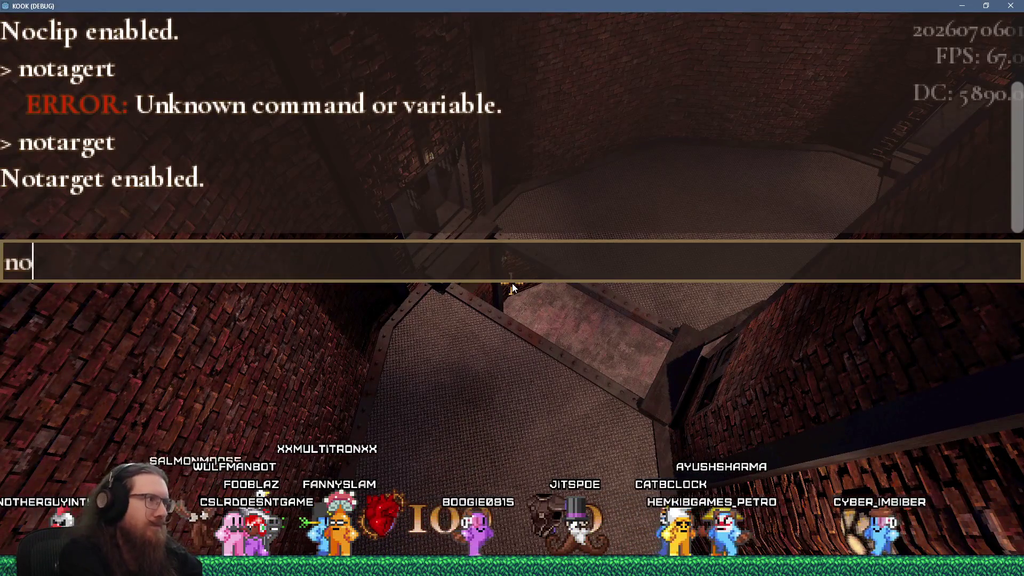
Turn noclip off from the console and walk the level normally
{"action": "type", "text": "clip"}
{"action": "key", "text": "Return"}
{"action": "key", "text": "grave"}
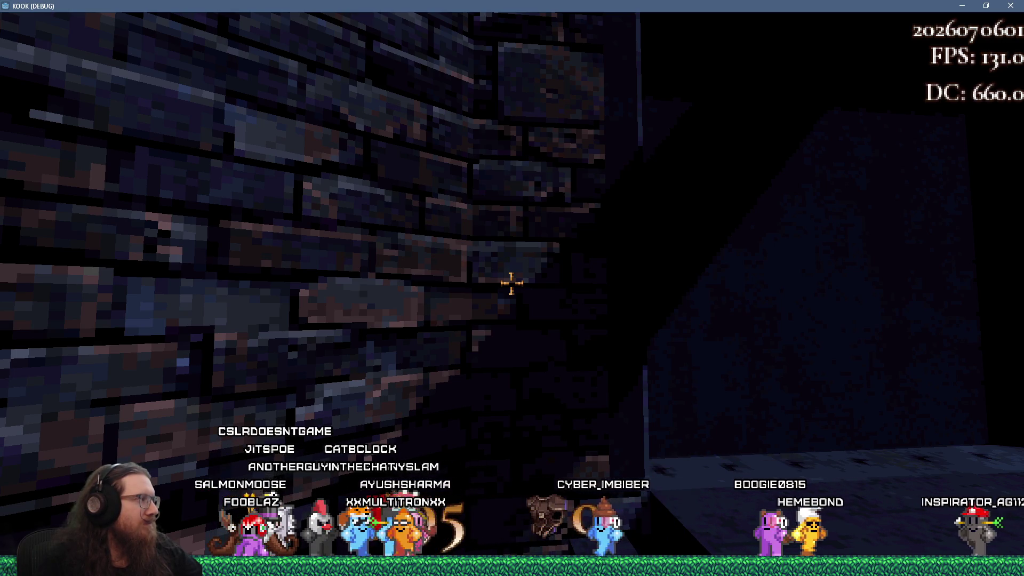
Quit the game with the console's quit command
{"action": "key", "text": "grave"}
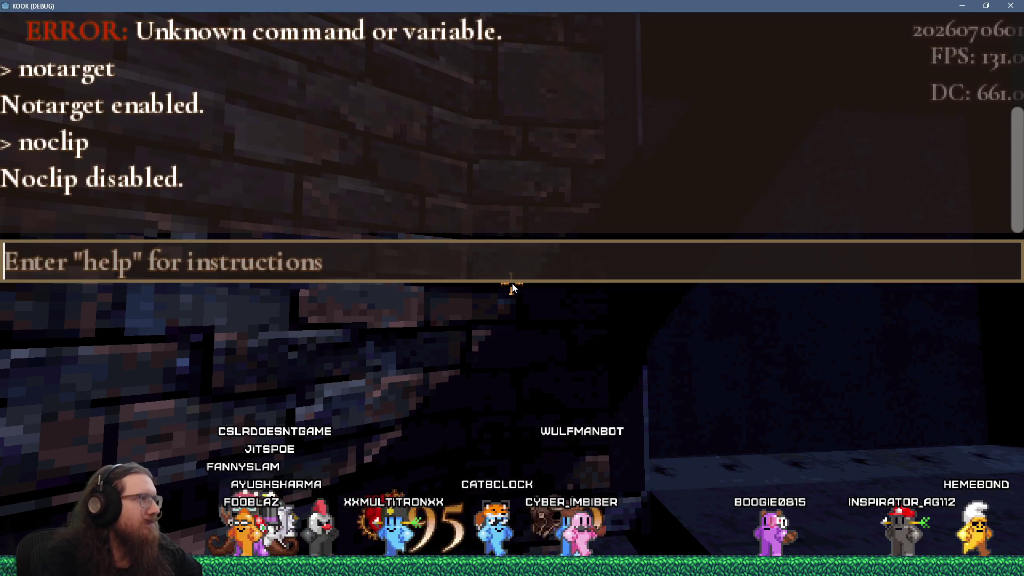
{"action": "type", "text": "quit"}
{"action": "key", "text": "Return"}
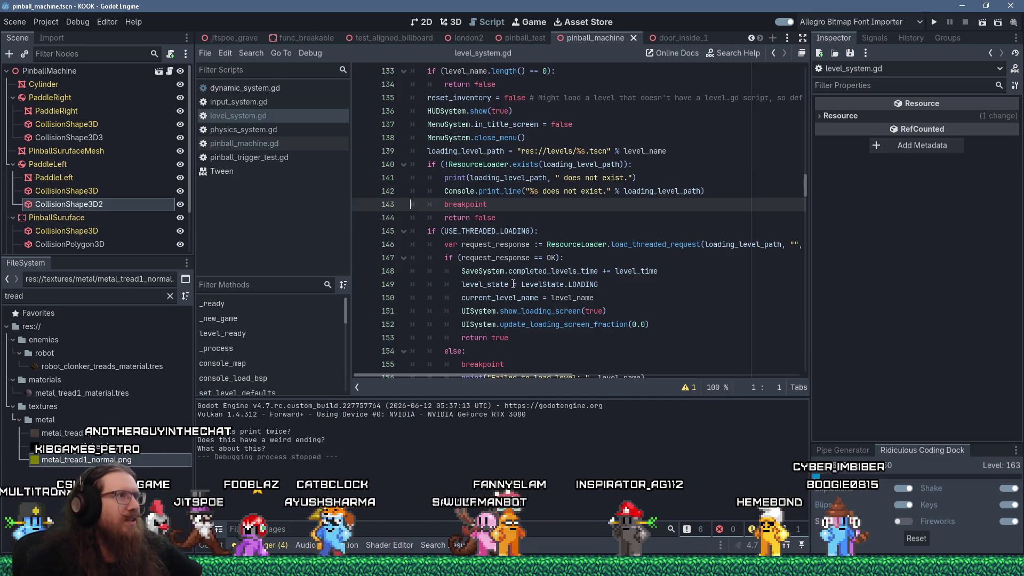
Use Filter > Locate Category on Filter Forge's Default preset to open My Filters in Explorer
{"action": "key", "text": "alt+Tab"}
{"action": "left_click", "coordinate": [540, 159]}
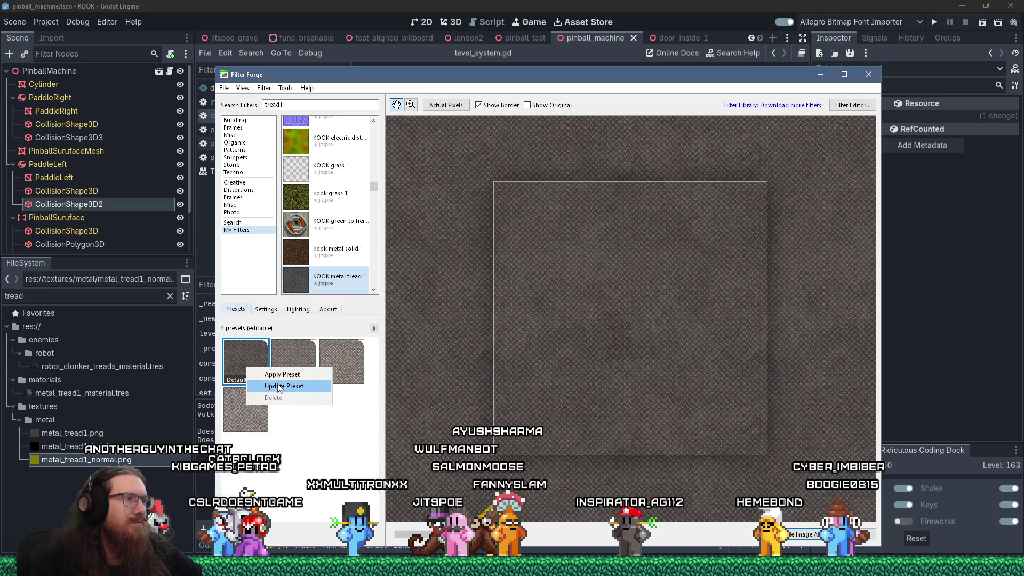
{"action": "left_click", "coordinate": [244, 356]}
{"action": "right_click", "coordinate": [243, 356]}
{"action": "left_click", "coordinate": [264, 88]}
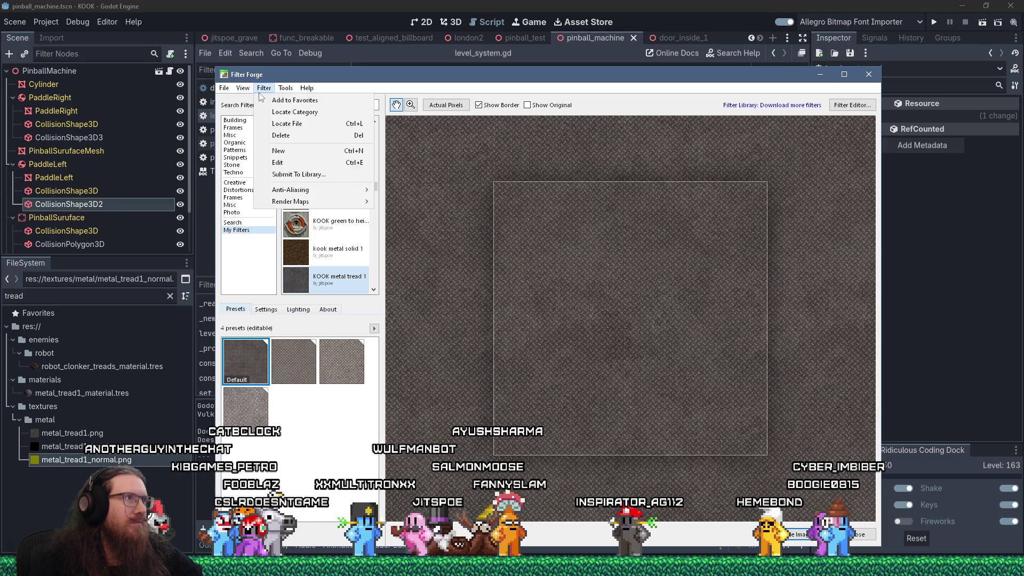
{"action": "left_click", "coordinate": [309, 121]}
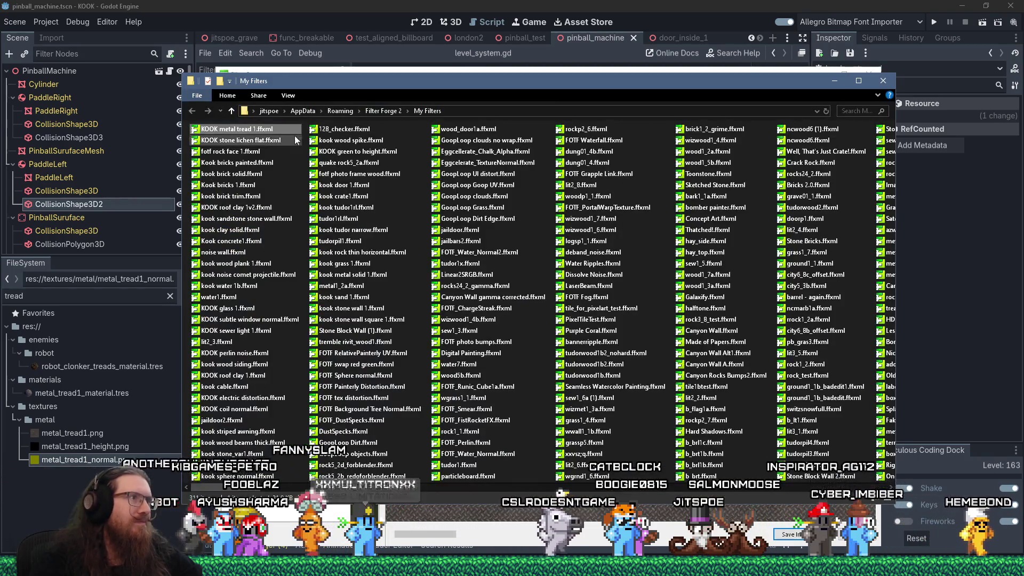
Copy KOOK metal tread 1.ffxml into the project's filter forge folder, replacing the old file
{"action": "right_click", "coordinate": [281, 129]}
{"action": "left_click", "coordinate": [316, 353]}
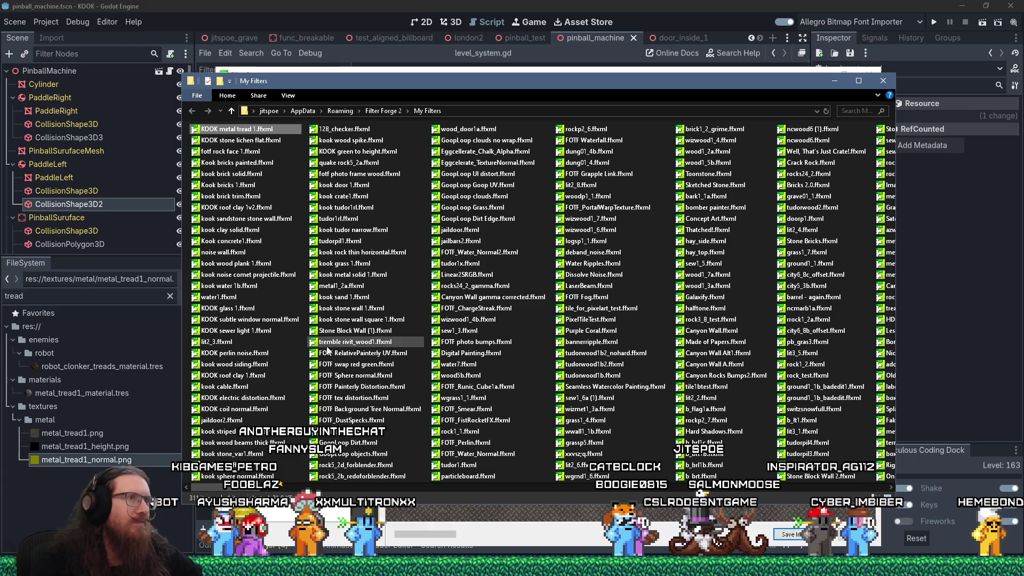
{"action": "left_click", "coordinate": [883, 81]}
{"action": "key", "text": "alt+Tab"}
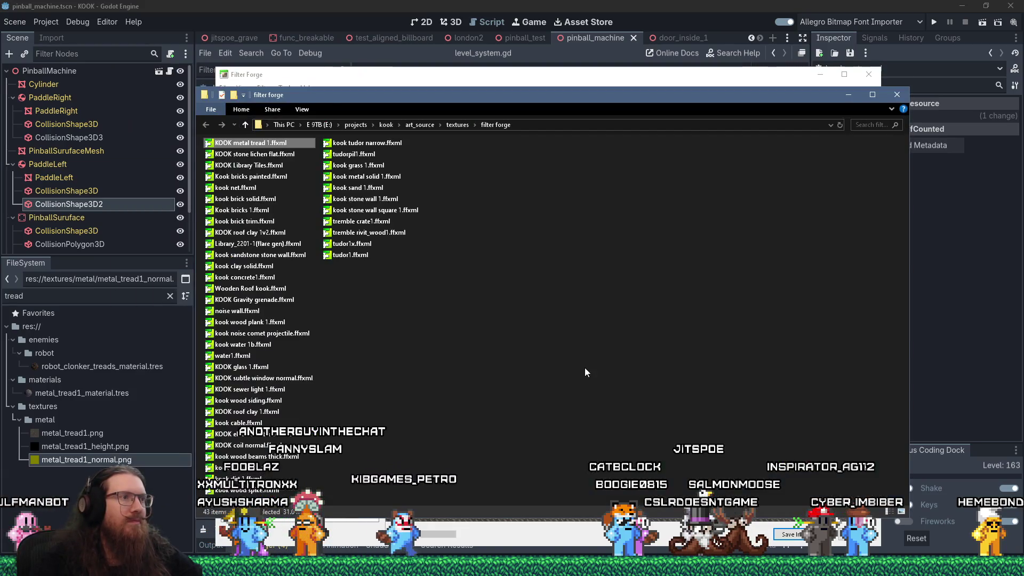
{"action": "right_click", "coordinate": [584, 367]}
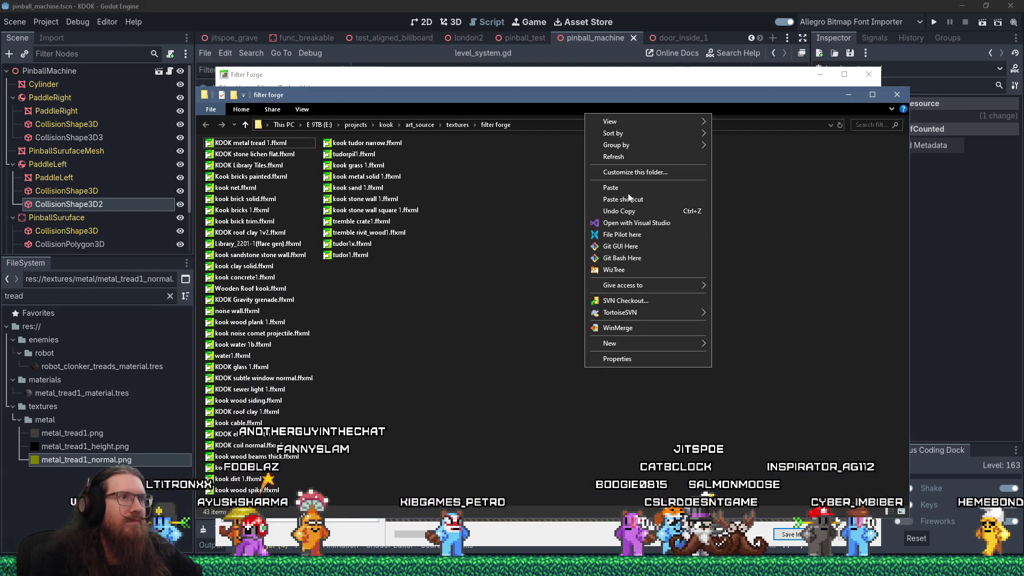
{"action": "left_click", "coordinate": [618, 188]}
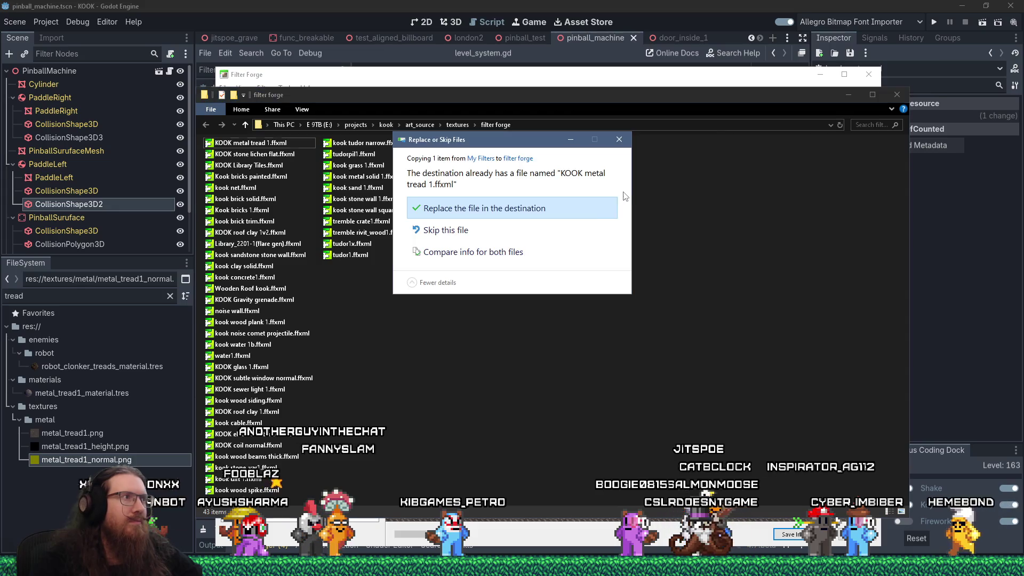
{"action": "left_click", "coordinate": [543, 213]}
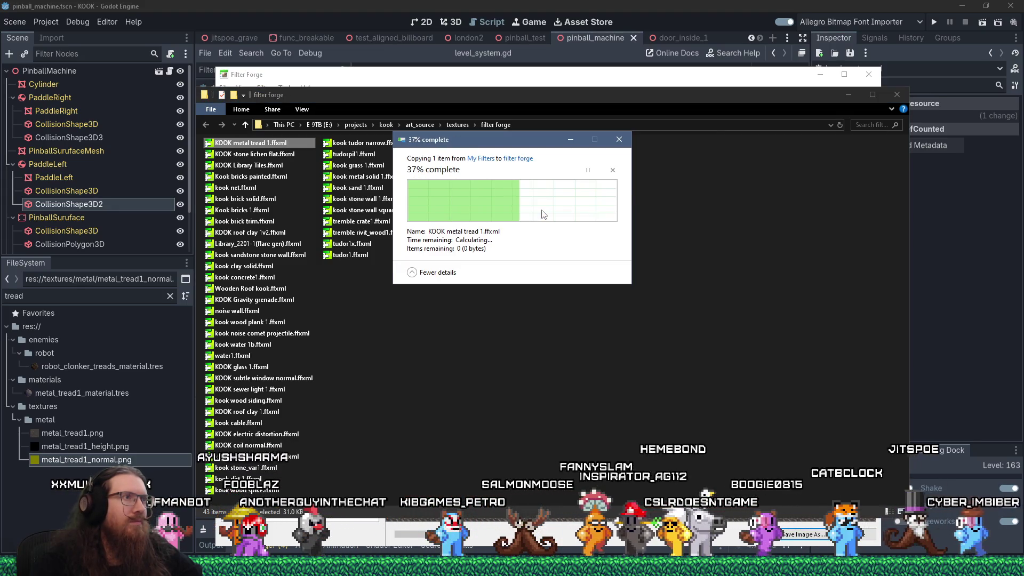
{"action": "left_click", "coordinate": [848, 94]}
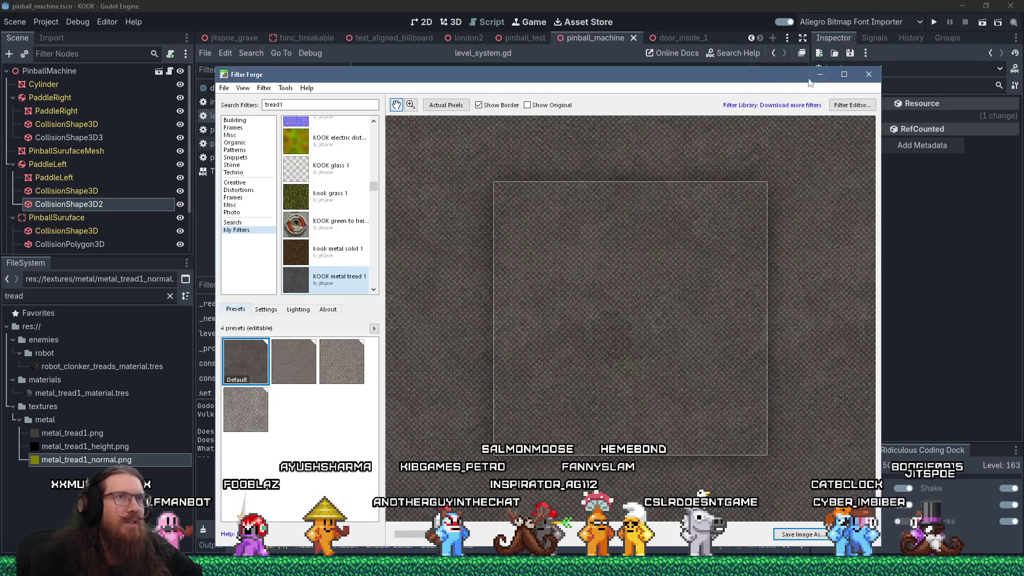
Close the crashed Filter Forge, decline debugging, and return to level_system.gd
{"action": "key", "text": "alt+Tab"}
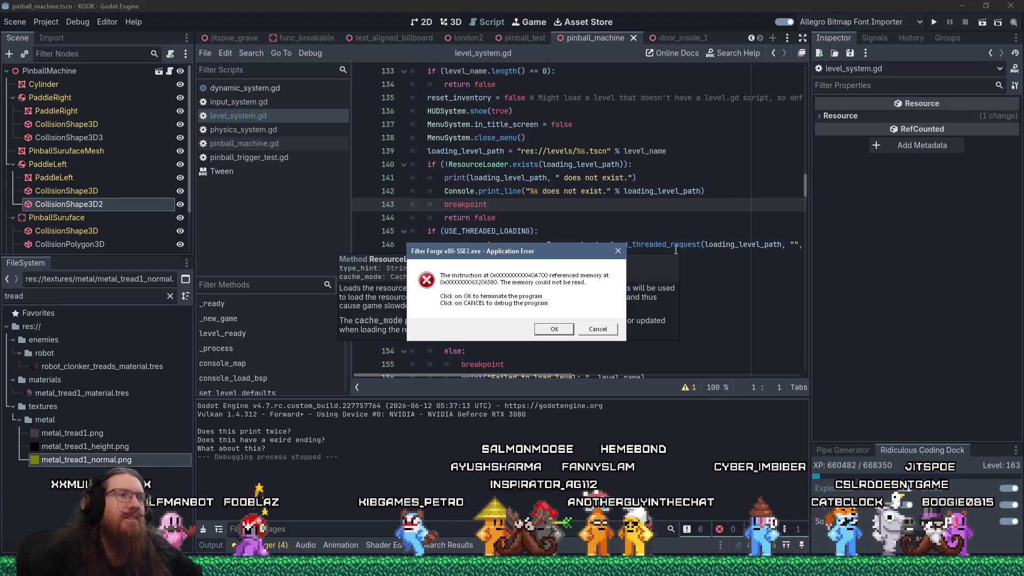
{"action": "left_click", "coordinate": [597, 329]}
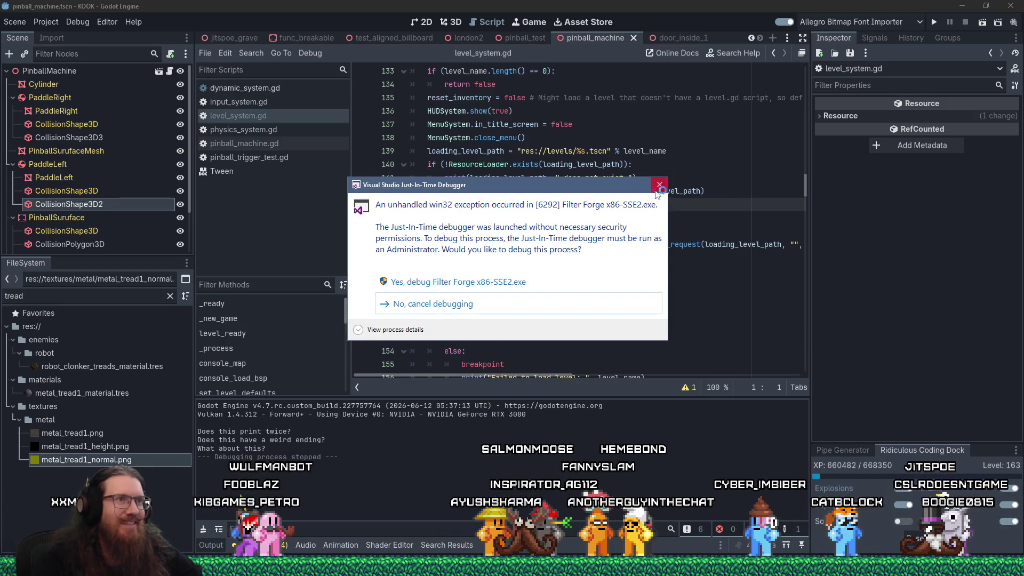
{"action": "left_click", "coordinate": [657, 188]}
{"action": "left_click", "coordinate": [673, 346]}
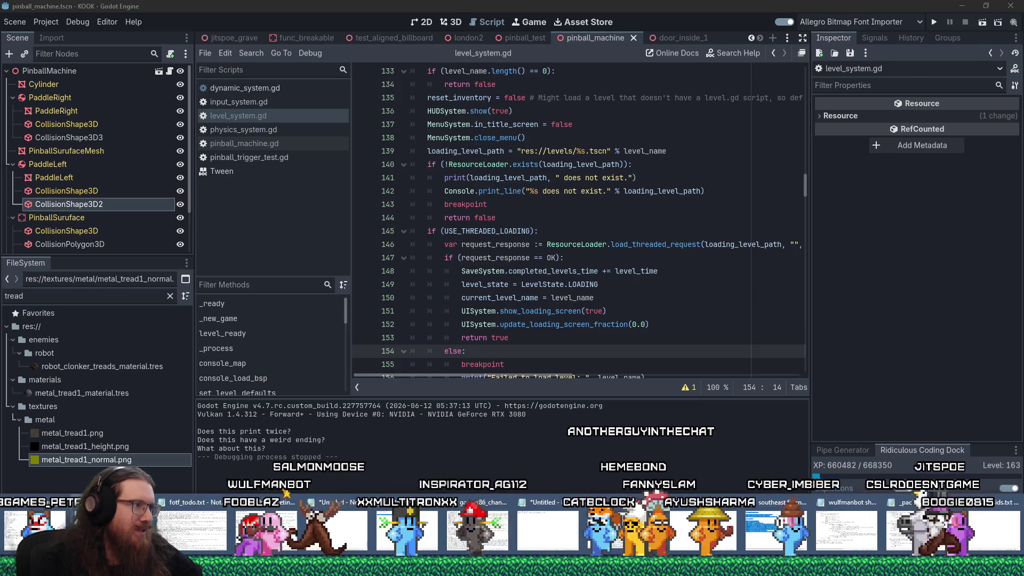
Append a '(done): metal tread texture' line to kook_todo.txt and save it
{"action": "key", "text": "alt+Tab"}
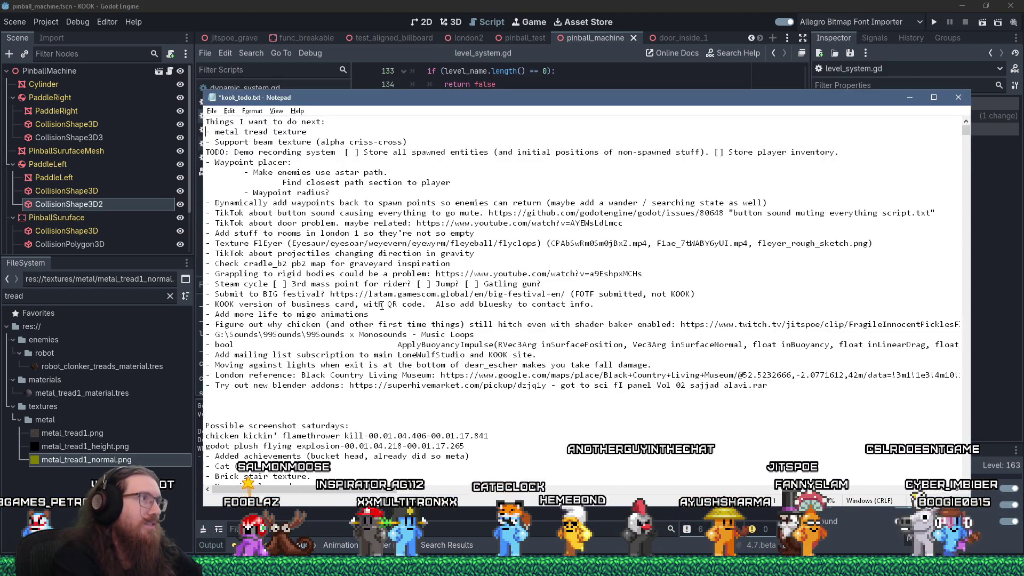
{"action": "key", "text": "ctrl+End"}
{"action": "type", "text": "meta"}
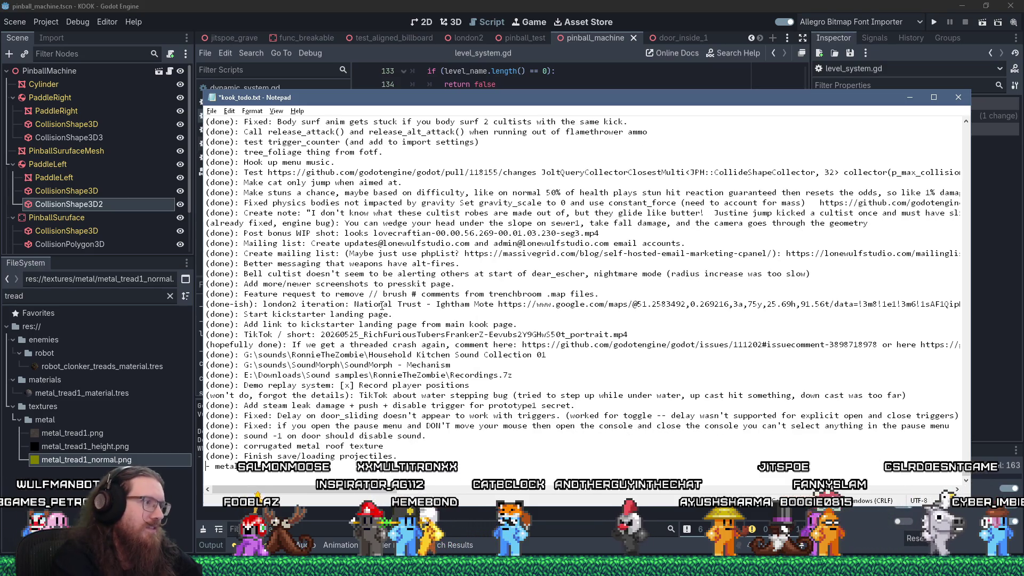
{"action": "key", "text": "Home"}
{"action": "type", "text": "(done):"}
{"action": "key", "text": "ctrl+s"}
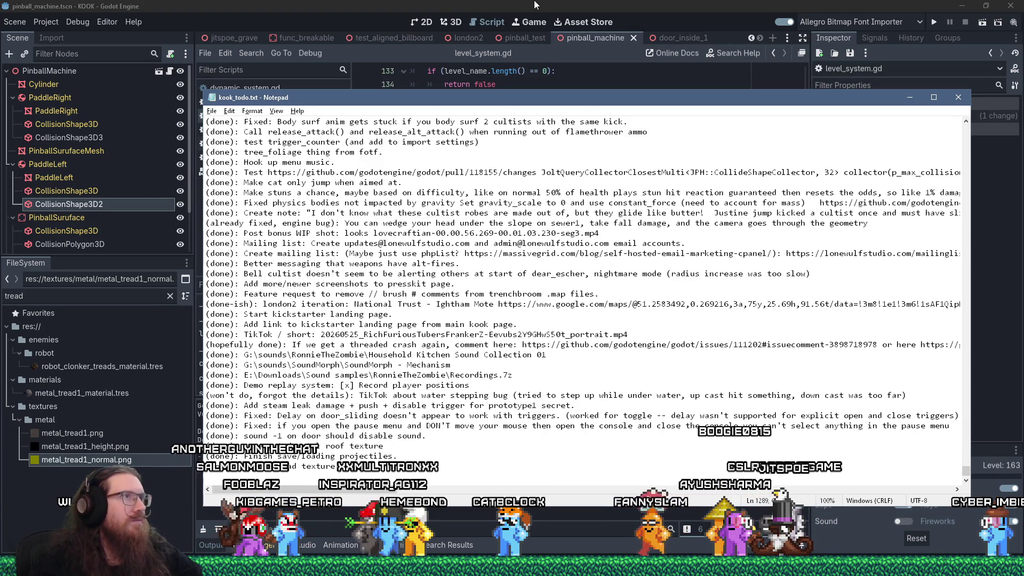
{"action": "key", "text": "alt+Tab"}
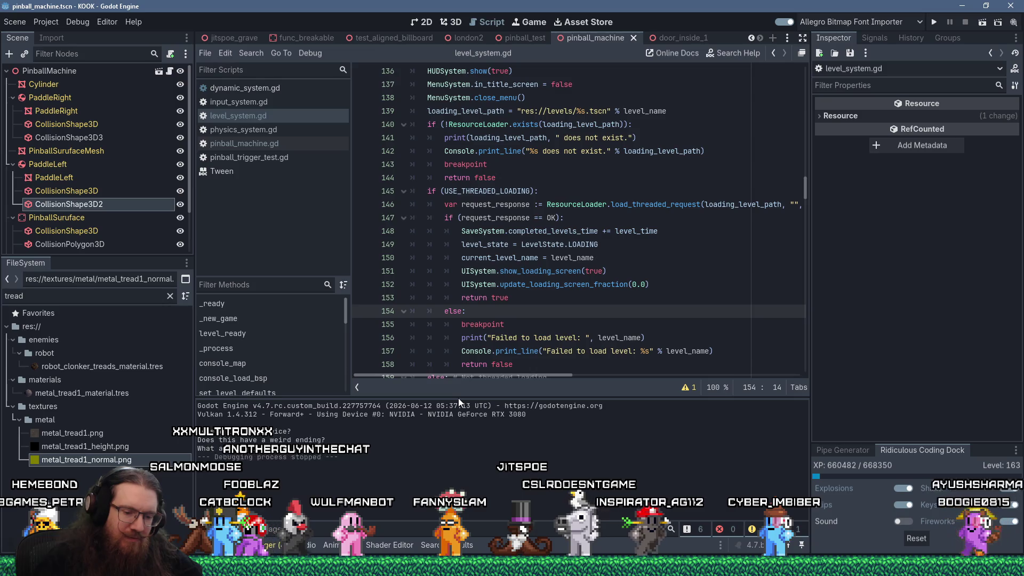
{"action": "left_click", "coordinate": [949, 566]}
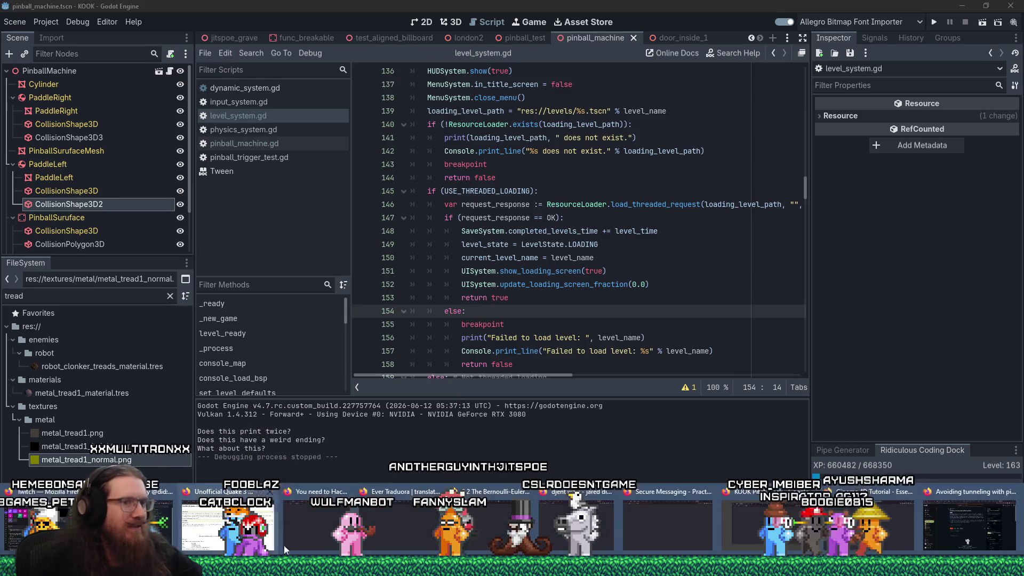
Load Twitch in a new Firefox tab and scroll the Software and Game Development streams
{"action": "left_click", "coordinate": [960, 526]}
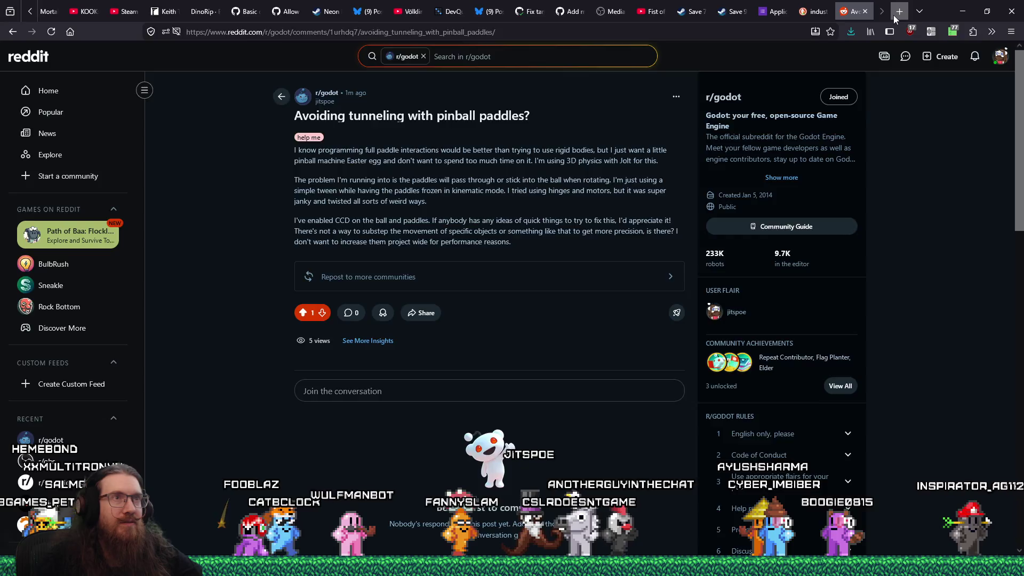
{"action": "left_click", "coordinate": [894, 15]}
{"action": "type", "text": "twitch"}
{"action": "key", "text": "Return"}
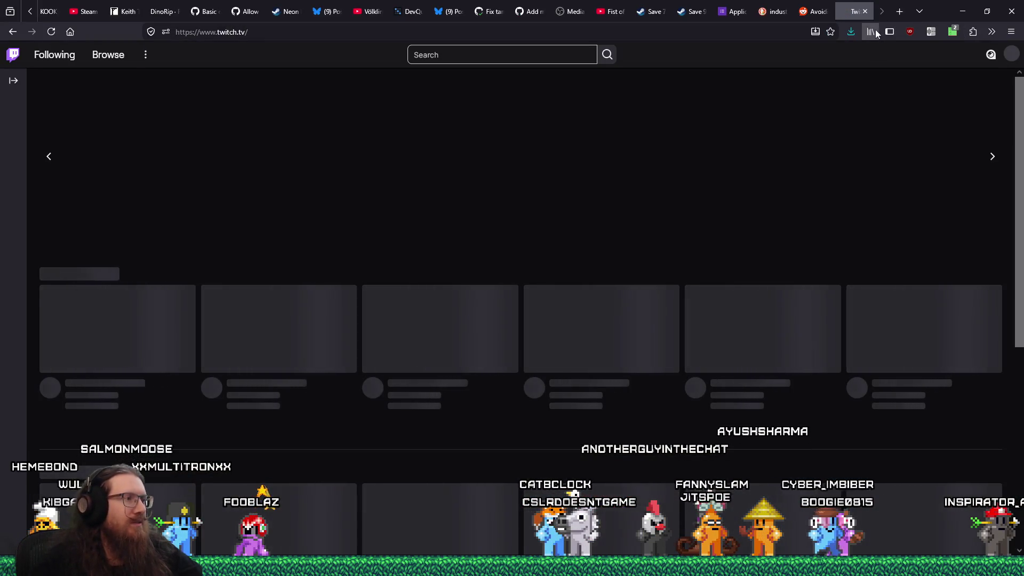
{"action": "scroll", "coordinate": [473, 356], "scroll_direction": "down", "scroll_amount": 6}
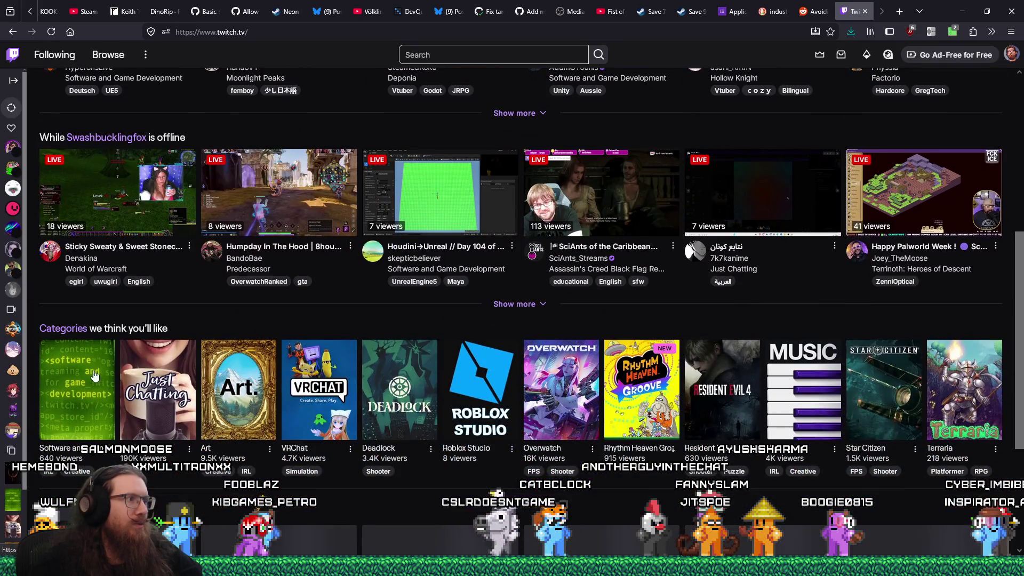
{"action": "scroll", "coordinate": [472, 350], "scroll_direction": "down", "scroll_amount": 5}
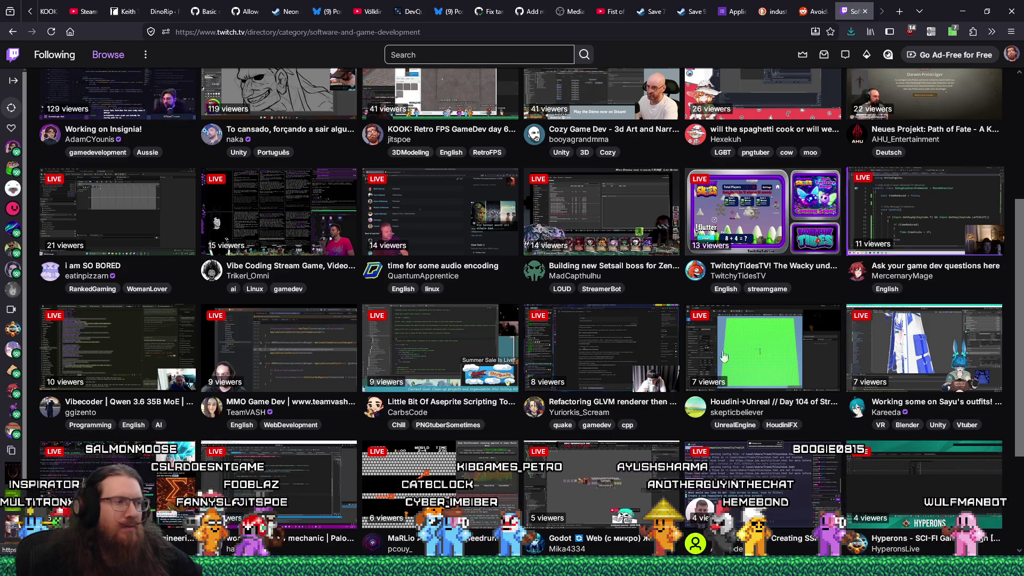
{"action": "mouse_move", "coordinate": [512, 566]}
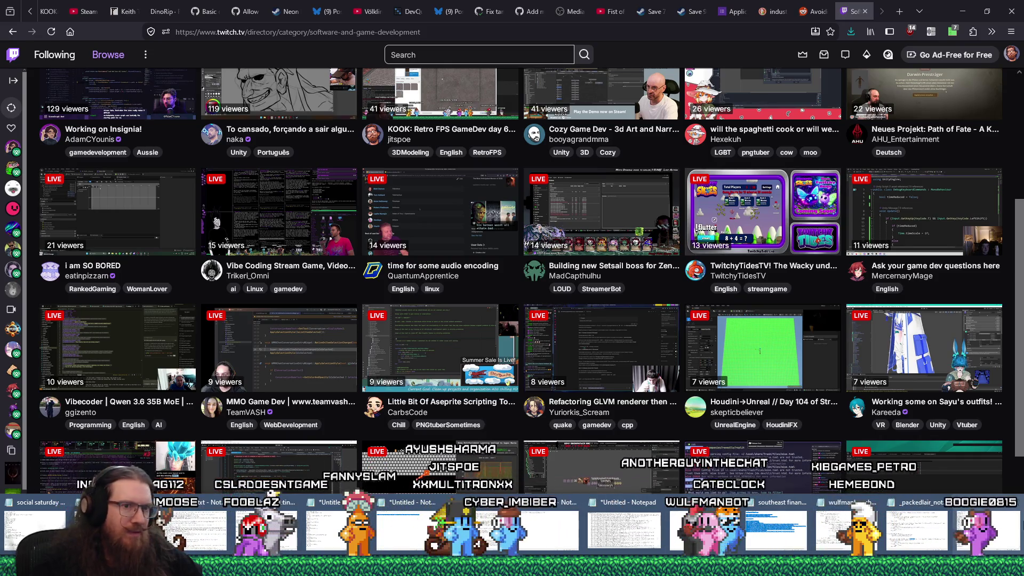
Move the raided streamer's name to the end of recent_raids.txt, then open their Twitch channel
{"action": "left_click", "coordinate": [37, 529]}
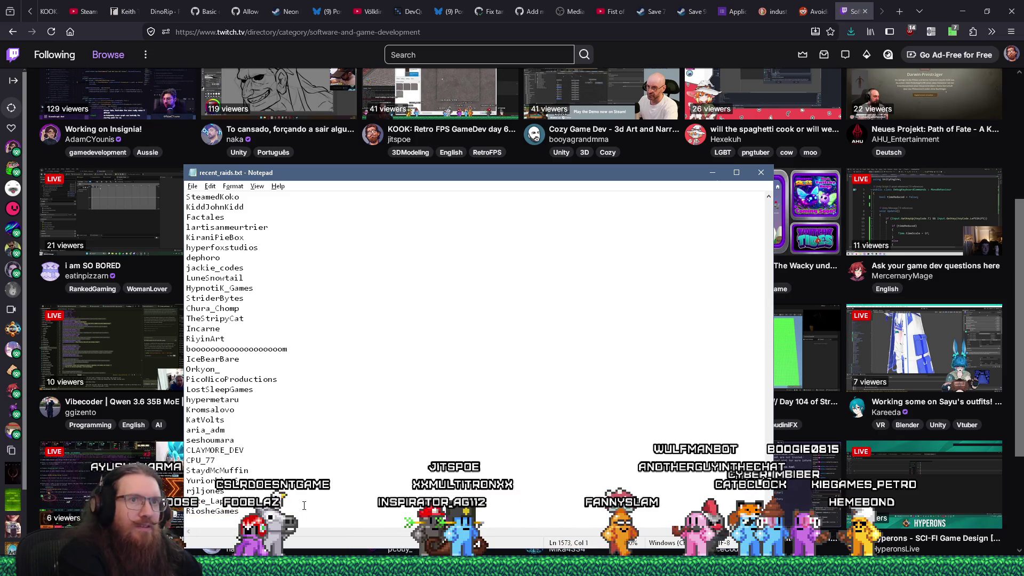
{"action": "key", "text": "ctrl+f"}
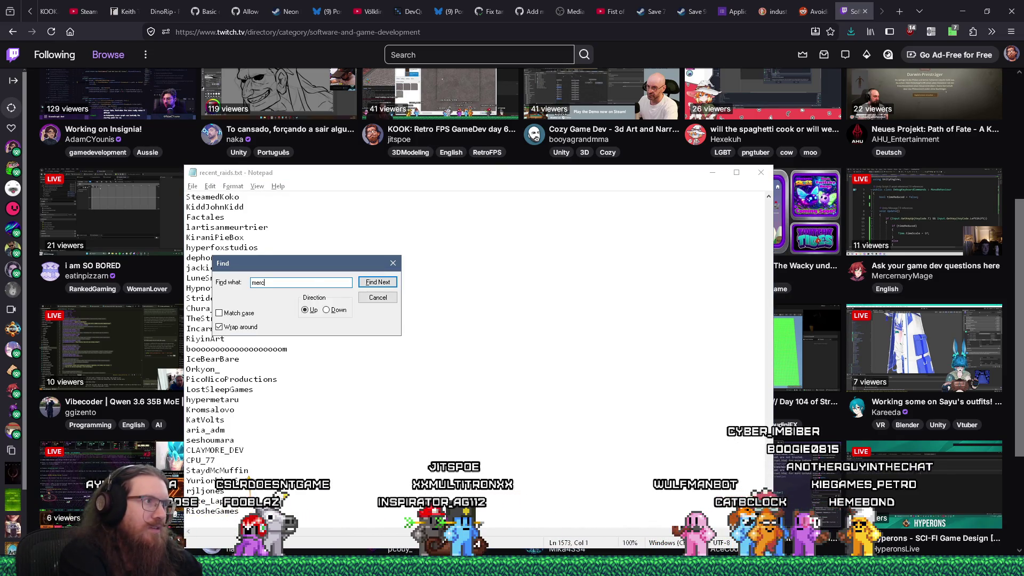
{"action": "key", "text": "Escape"}
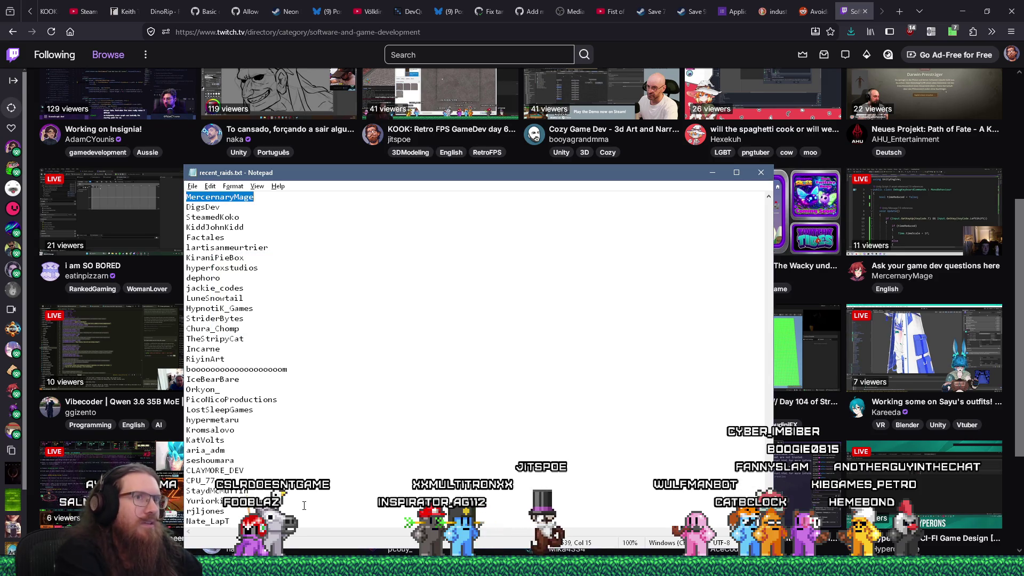
{"action": "key", "text": "ctrl+End"}
{"action": "type", "text": "RiosheGames"}
{"action": "key", "text": "Return"}
{"action": "key", "text": "BackSpace"}
{"action": "key", "text": "ctrl+v"}
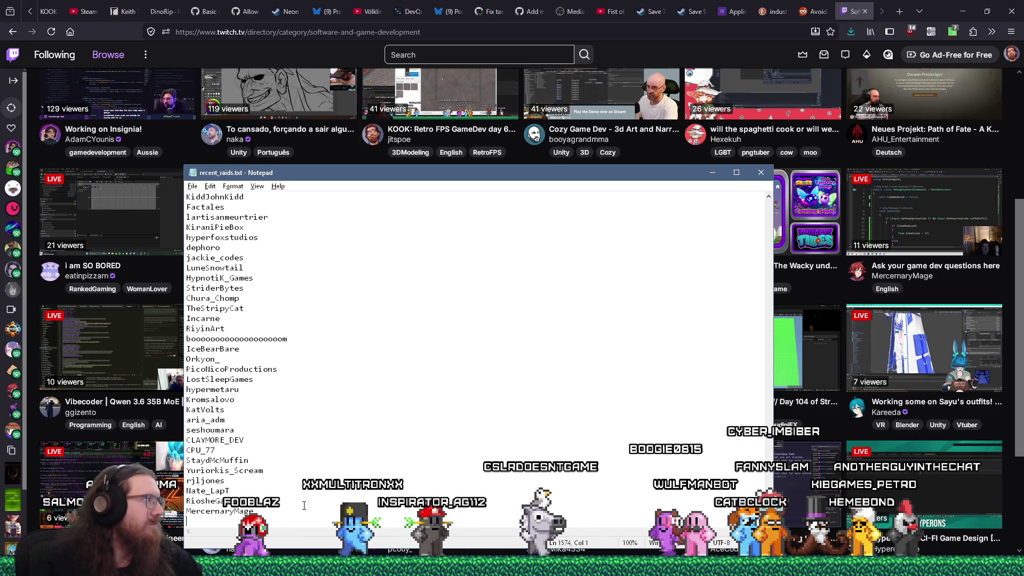
{"action": "left_click", "coordinate": [852, 213]}
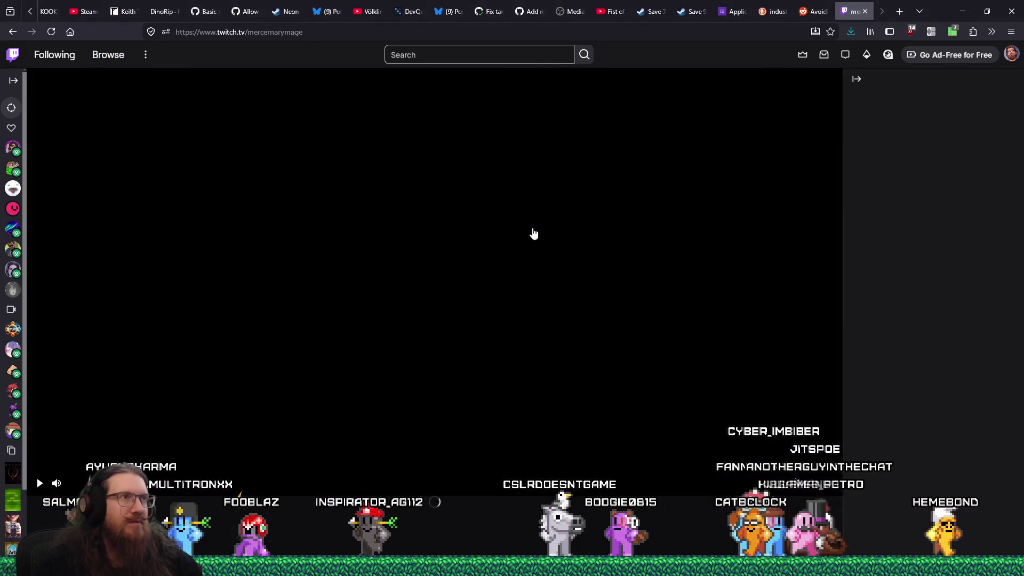